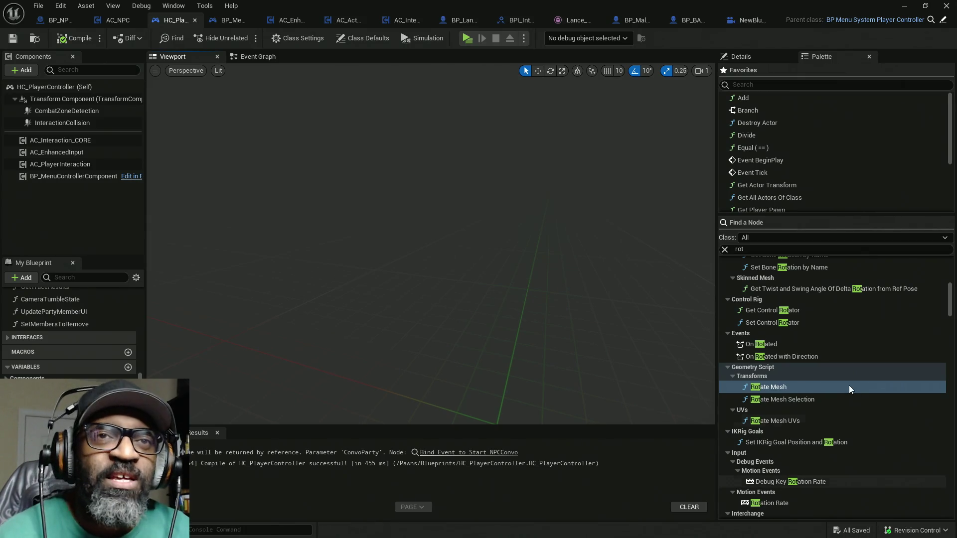
- Review the NewBlueprint construction script's attach nodes, then switch to AC_NPC's Interact function graph
{"action": "left_click", "coordinate": [746, 22]}
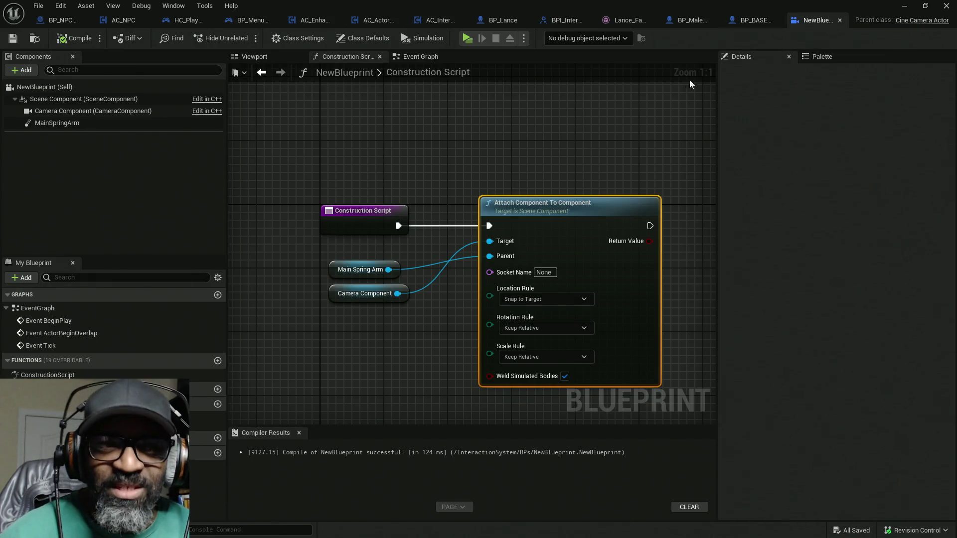
{"action": "left_click_drag", "start_coordinate": [636, 151], "coordinate": [573, 137]}
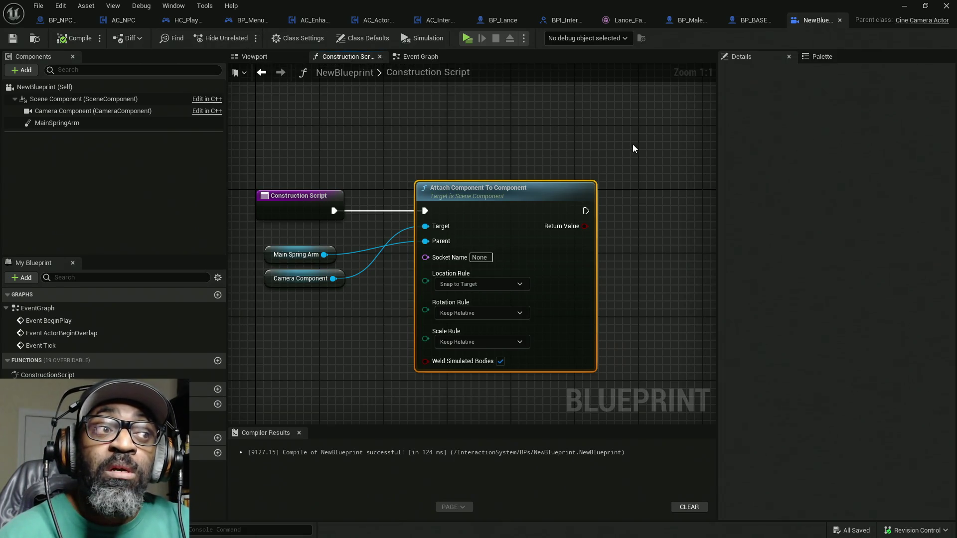
{"action": "left_click", "coordinate": [123, 22]}
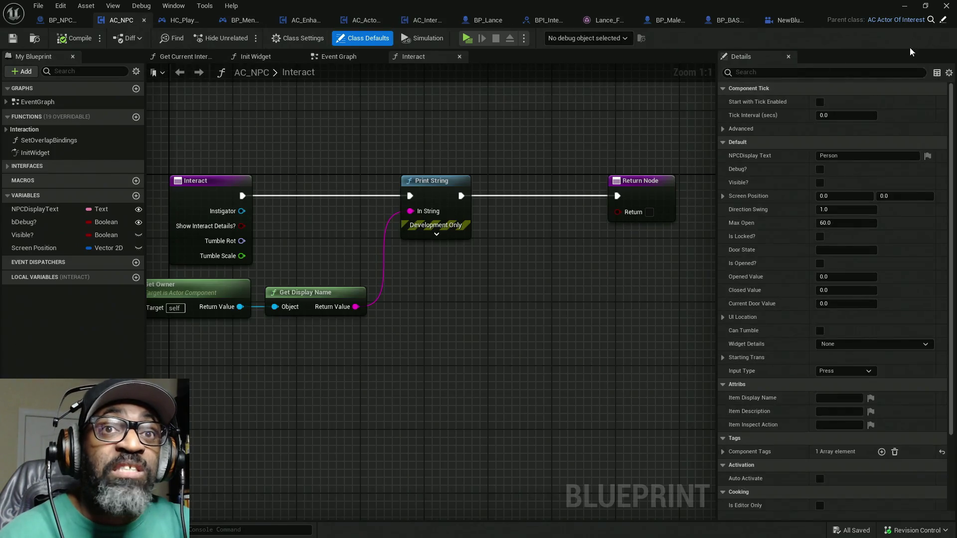
- Reparent BP_NPCConvoManager's Event Graph blueprint to CineCameraActor, found by searching 'cine', and save it
{"action": "left_click", "coordinate": [85, 21]}
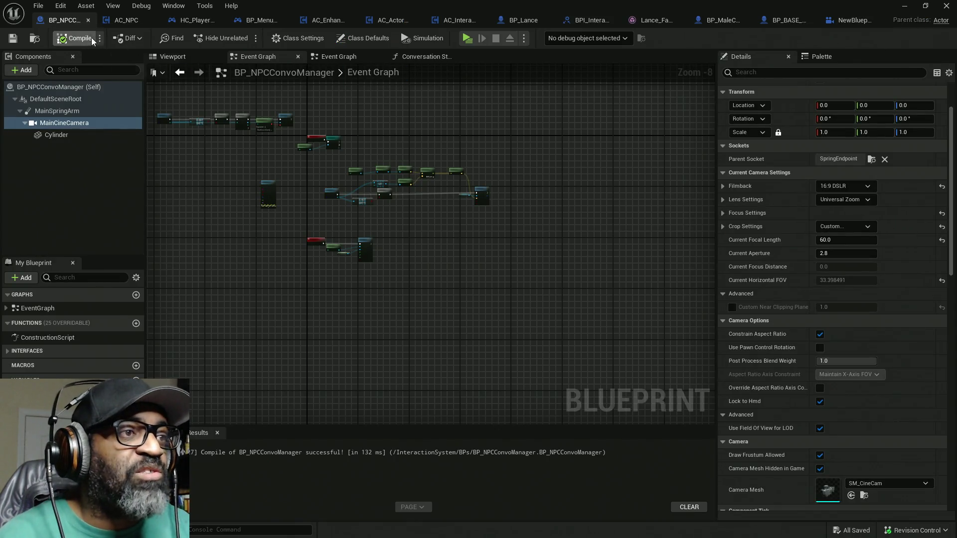
{"action": "left_click_drag", "start_coordinate": [238, 116], "coordinate": [388, 197]}
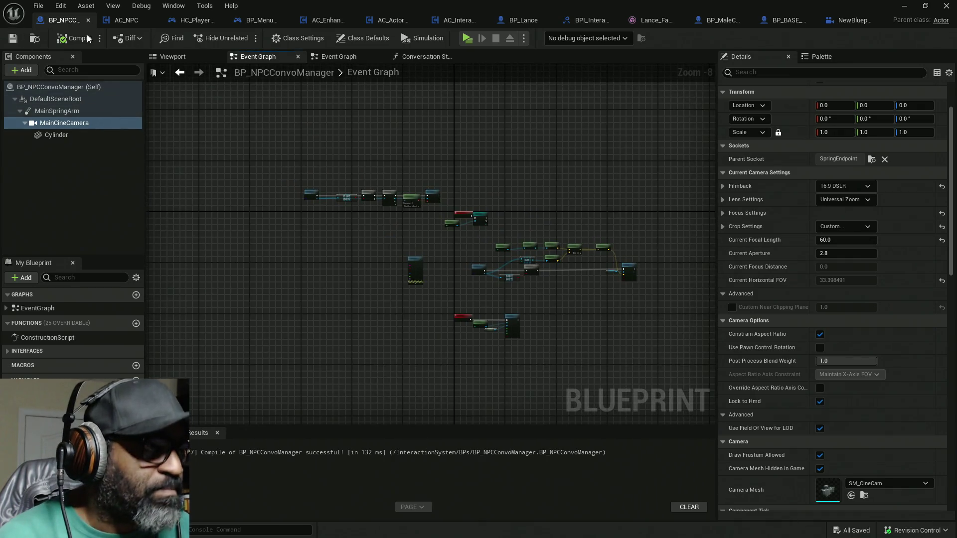
{"action": "left_click", "coordinate": [45, 7]}
{"action": "left_click", "coordinate": [66, 151]}
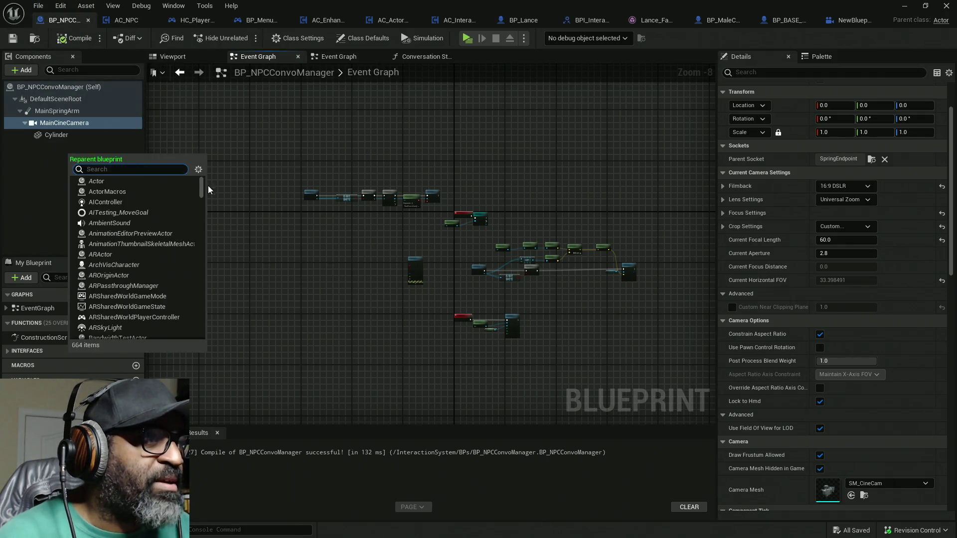
{"action": "type", "text": "cine"}
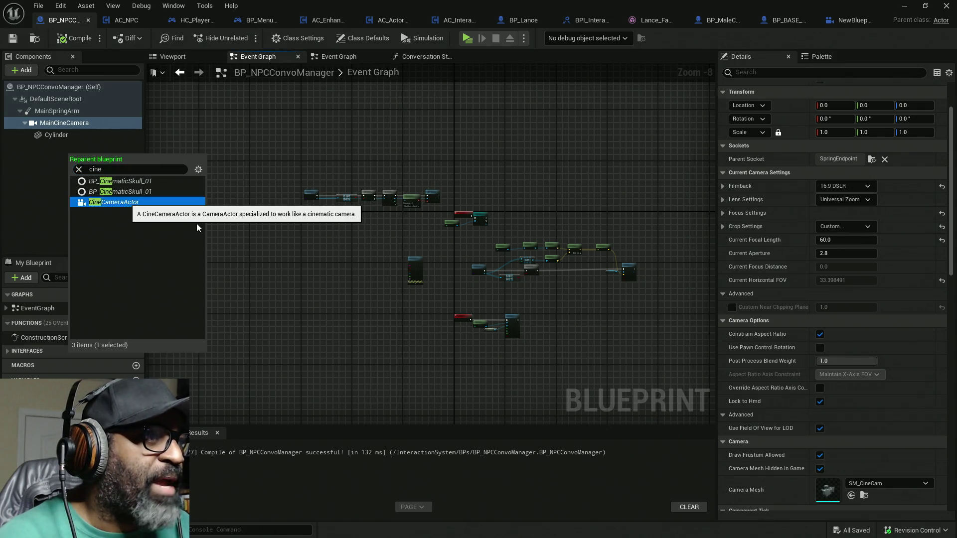
{"action": "left_click", "coordinate": [129, 203]}
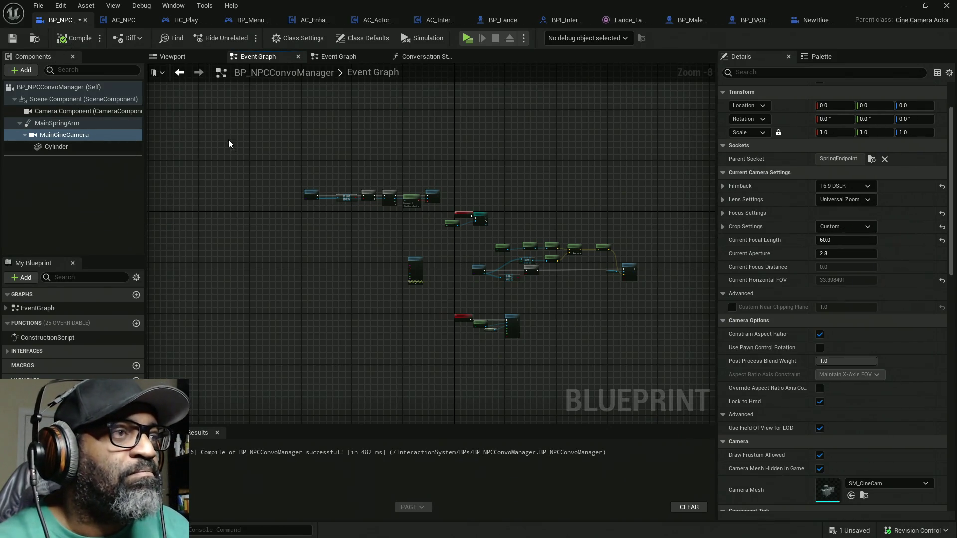
{"action": "key", "text": "ctrl+s"}
- Inspect the camera in the Viewport preview, close the duplicate Event Graph, and open ConstructionScript
{"action": "left_click", "coordinate": [172, 56]}
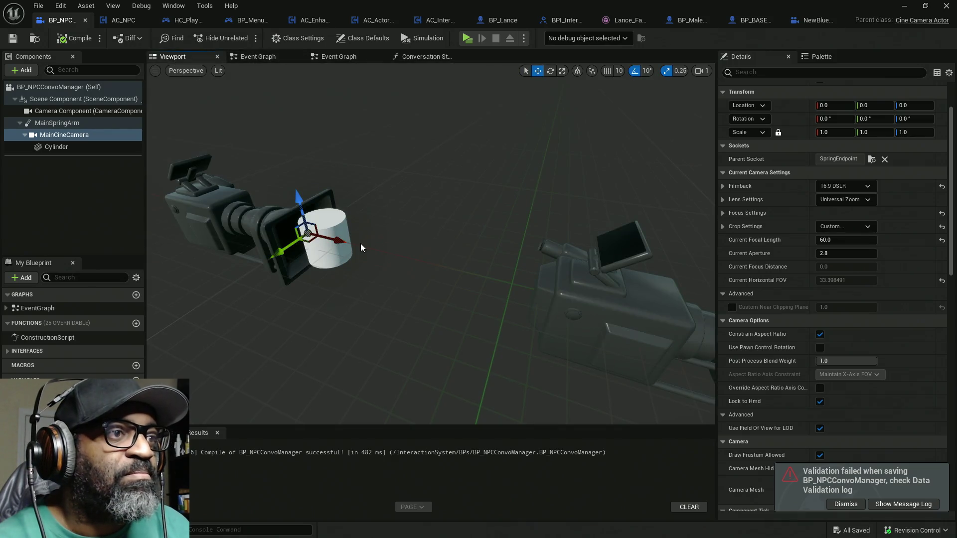
{"action": "left_click_drag", "start_coordinate": [429, 249], "coordinate": [379, 234]}
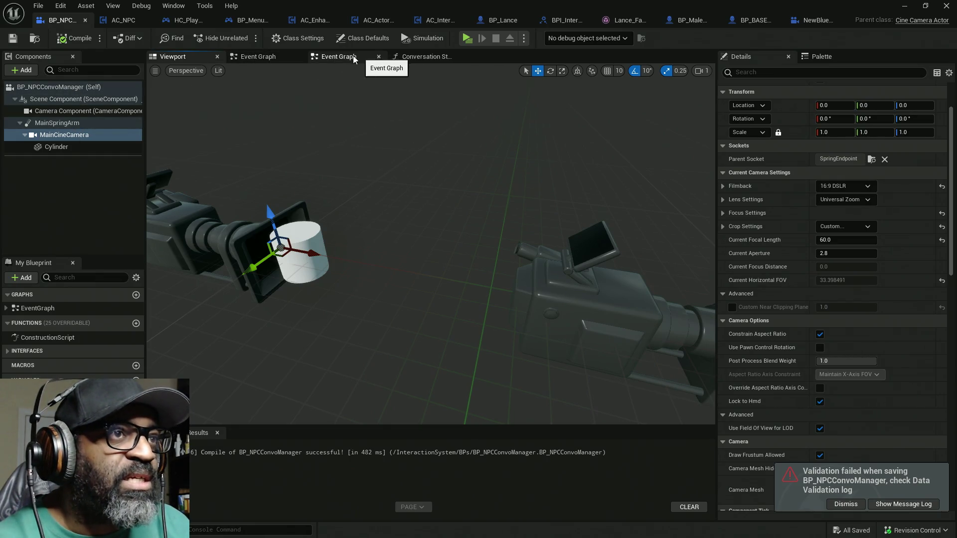
{"action": "left_click", "coordinate": [379, 56]}
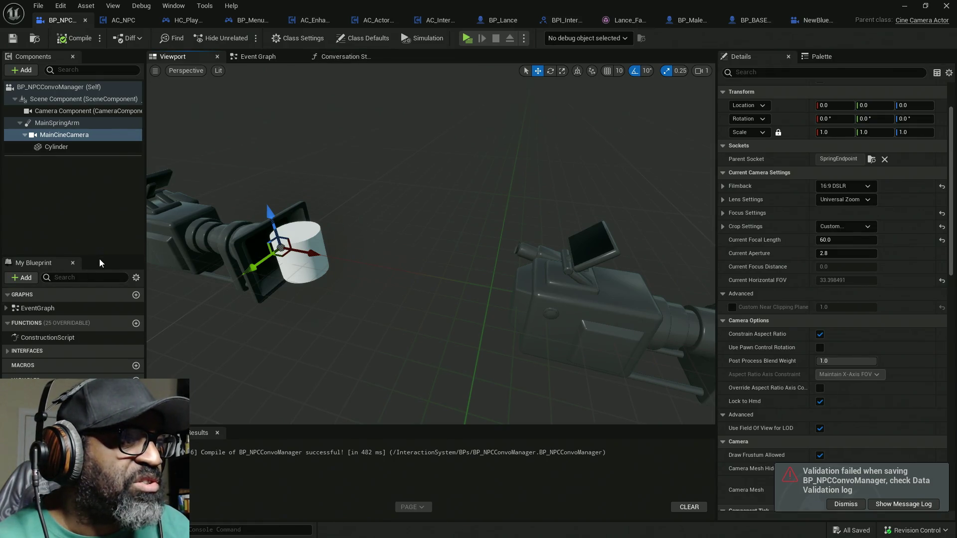
{"action": "left_click_drag", "start_coordinate": [868, 6], "coordinate": [557, 33]}
{"action": "left_click", "coordinate": [582, 36]}
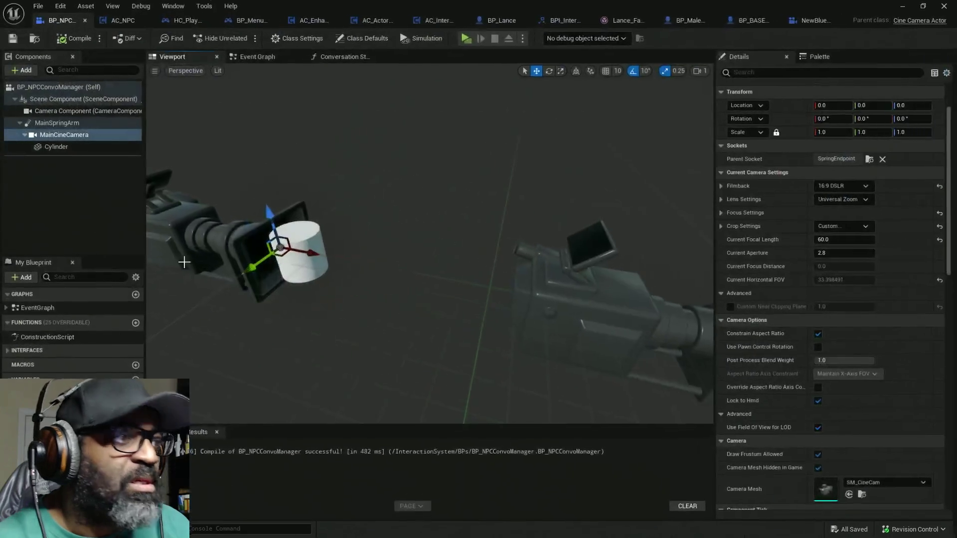
{"action": "double_click", "coordinate": [33, 339]}
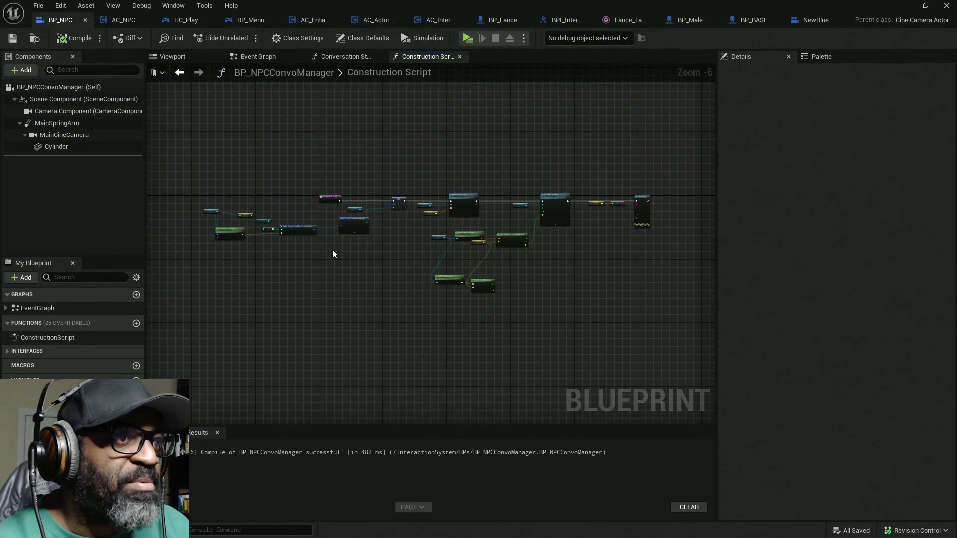
- Place a Camera Component getter beside the Make CameraFocusSettings and SET focus nodes
{"action": "scroll", "coordinate": [333, 252], "scroll_direction": "up", "scroll_amount": 5}
{"action": "left_click_drag", "start_coordinate": [410, 261], "coordinate": [508, 269]}
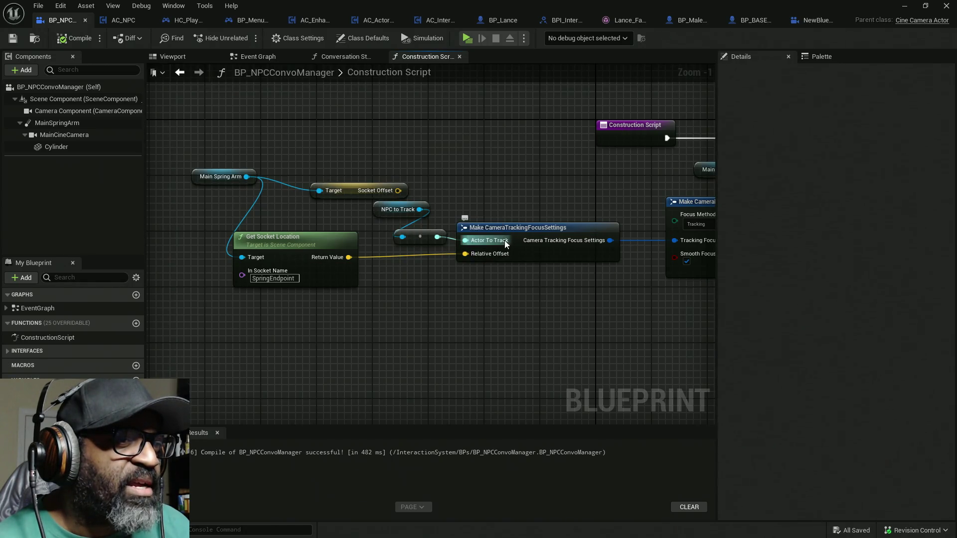
{"action": "left_click_drag", "start_coordinate": [526, 227], "coordinate": [264, 223]}
{"action": "left_click_drag", "start_coordinate": [514, 223], "coordinate": [401, 244]}
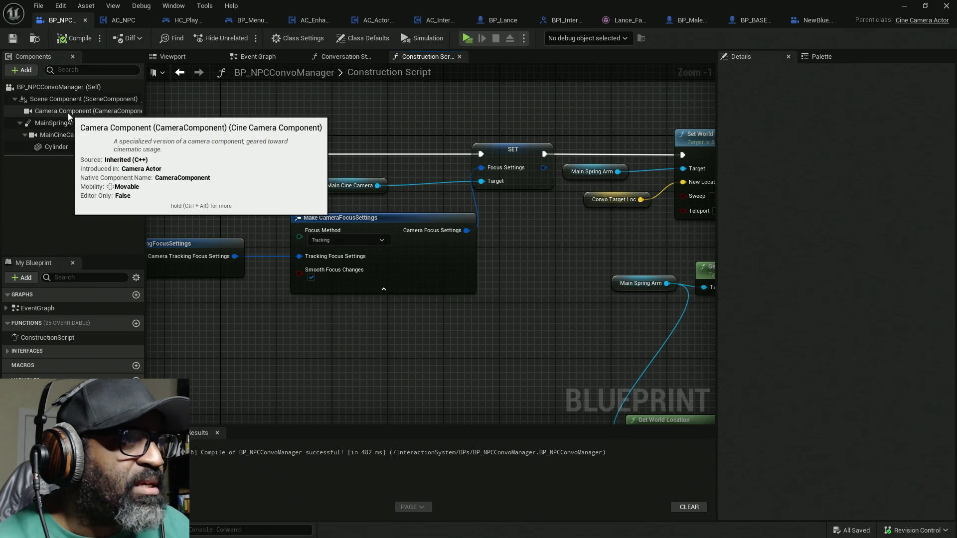
{"action": "mouse_move", "coordinate": [68, 113]}
{"action": "left_mouse_down"}
{"action": "mouse_move", "coordinate": [393, 189]}
{"action": "mouse_move", "coordinate": [313, 188]}
{"action": "mouse_move", "coordinate": [321, 194]}
{"action": "left_mouse_up"}
{"action": "mouse_move", "coordinate": [382, 185]}
{"action": "left_mouse_down"}
{"action": "mouse_move", "coordinate": [490, 183]}
{"action": "mouse_move", "coordinate": [444, 182]}
{"action": "mouse_move", "coordinate": [415, 168]}
{"action": "left_mouse_up"}
{"action": "left_click", "coordinate": [322, 172]}
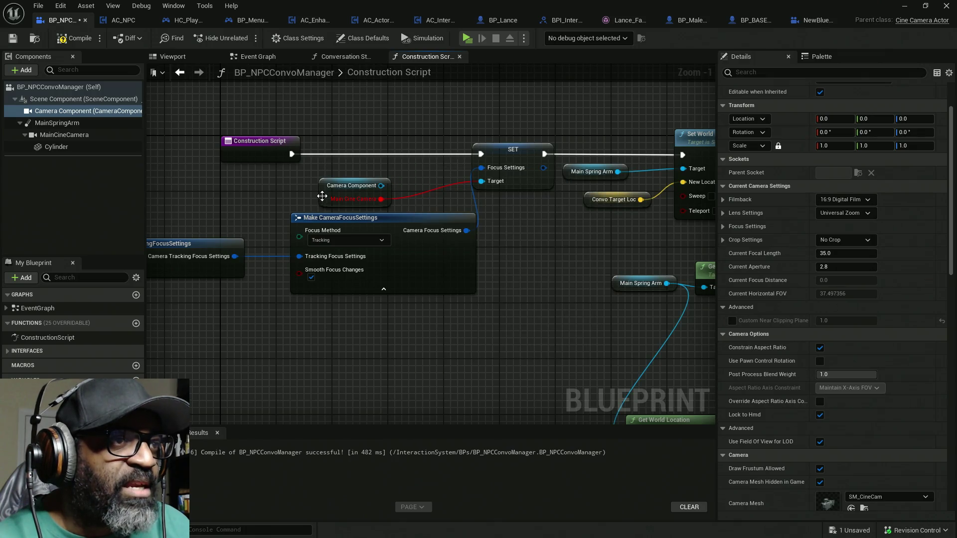
{"action": "left_click_drag", "start_coordinate": [322, 196], "coordinate": [240, 197]}
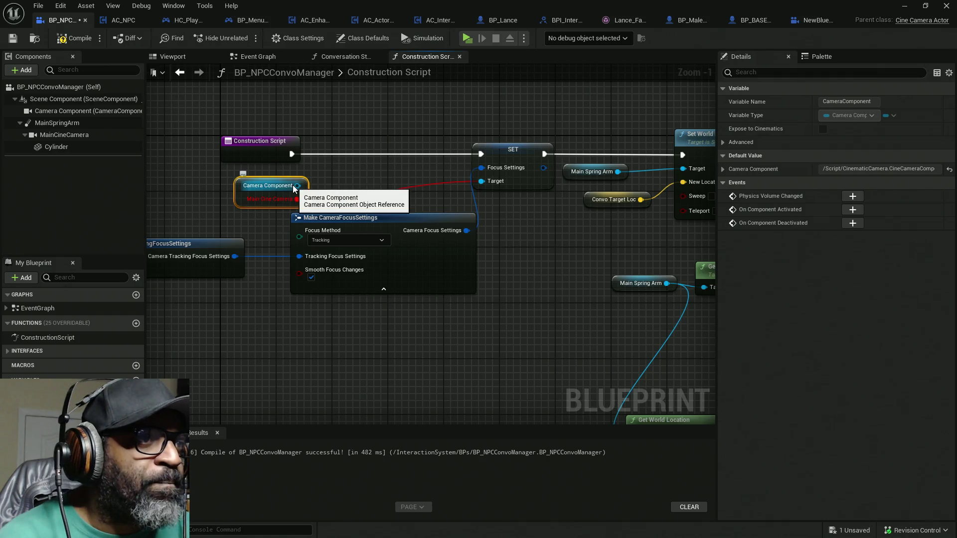
{"action": "left_click", "coordinate": [75, 111]}
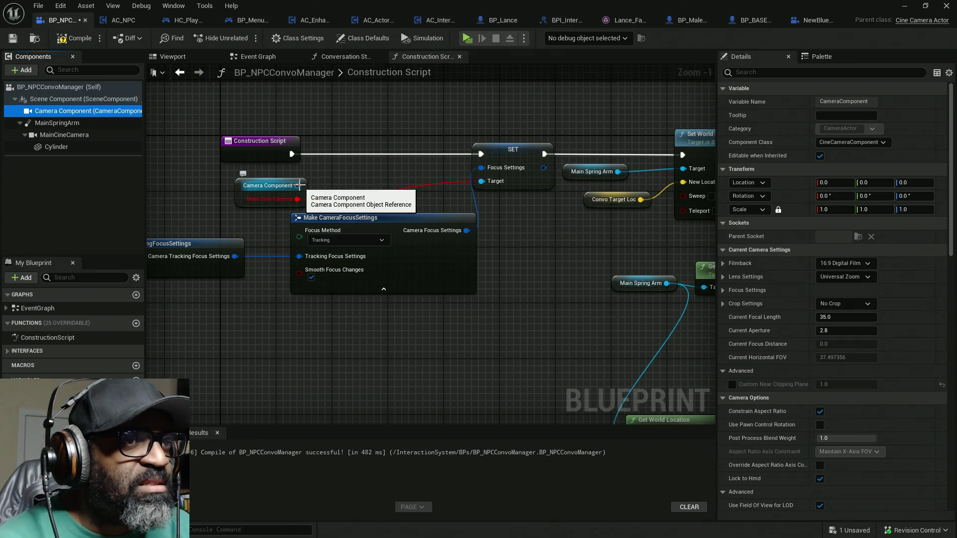
- Try wiring SET Target and Camera Component via 'get cine' and 'focus' searches, cancelling both menus
{"action": "mouse_move", "coordinate": [495, 183]}
{"action": "left_mouse_down"}
{"action": "mouse_move", "coordinate": [302, 186]}
{"action": "mouse_move", "coordinate": [370, 177]}
{"action": "left_mouse_up"}
{"action": "type", "text": "get cine"}
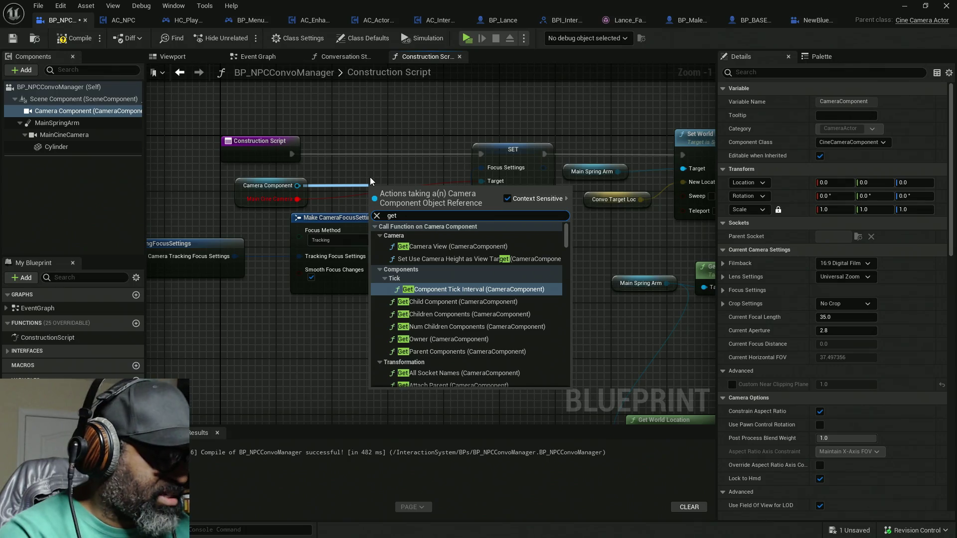
{"action": "key", "text": "BackSpace"}
{"action": "key", "text": "BackSpace"}
{"action": "key", "text": "BackSpace"}
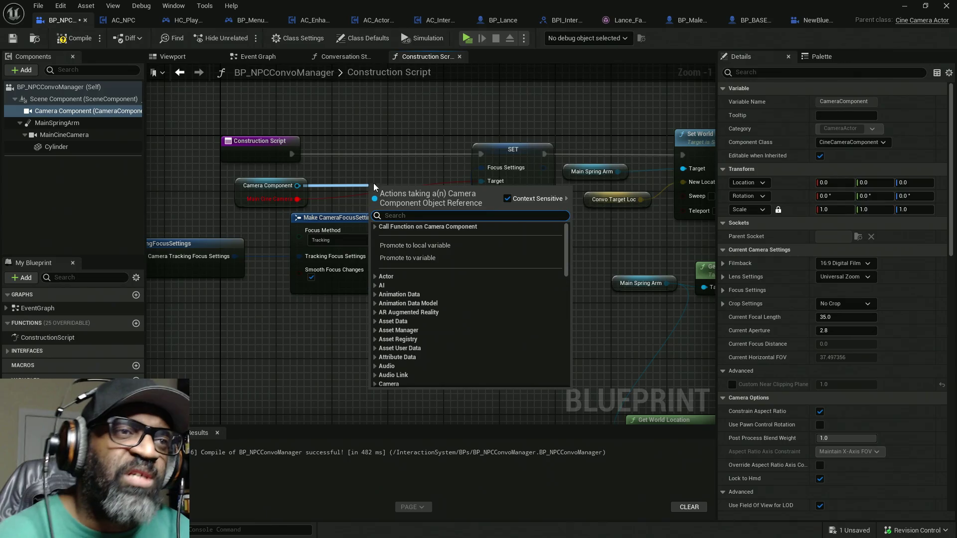
{"action": "key", "text": "Escape"}
{"action": "left_click", "coordinate": [496, 168]}
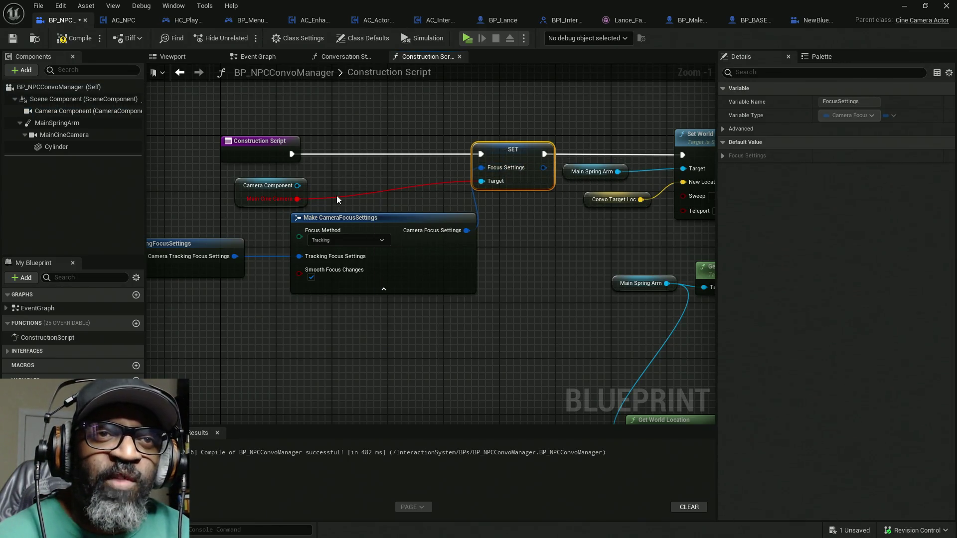
{"action": "left_click_drag", "start_coordinate": [300, 190], "coordinate": [373, 183]}
{"action": "type", "text": "focus"}
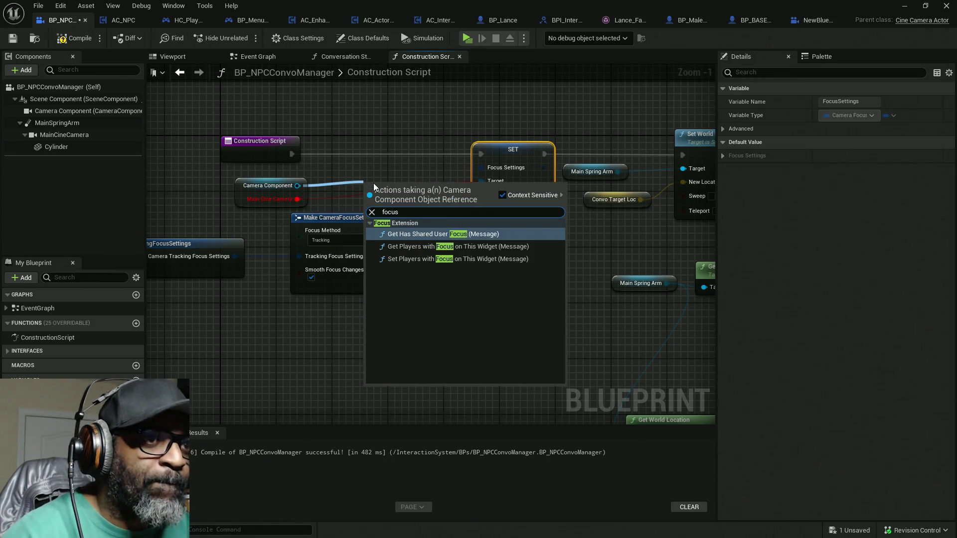
{"action": "left_click", "coordinate": [399, 139]}
- Remove the broken Main Cine Camera target link, then inspect the Camera Component's default settings
{"action": "left_click", "coordinate": [297, 199], "text": "alt"}
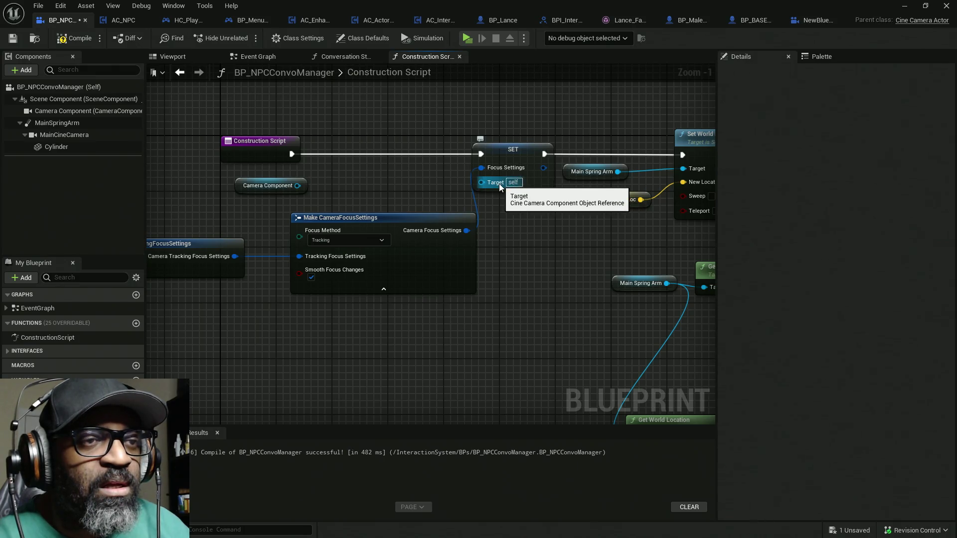
{"action": "left_click", "coordinate": [284, 184]}
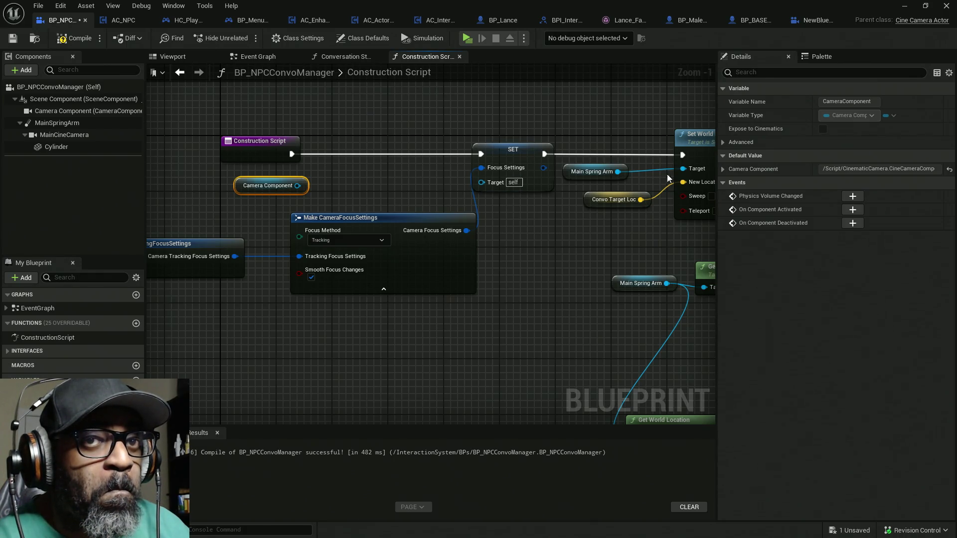
{"action": "left_click", "coordinate": [723, 170]}
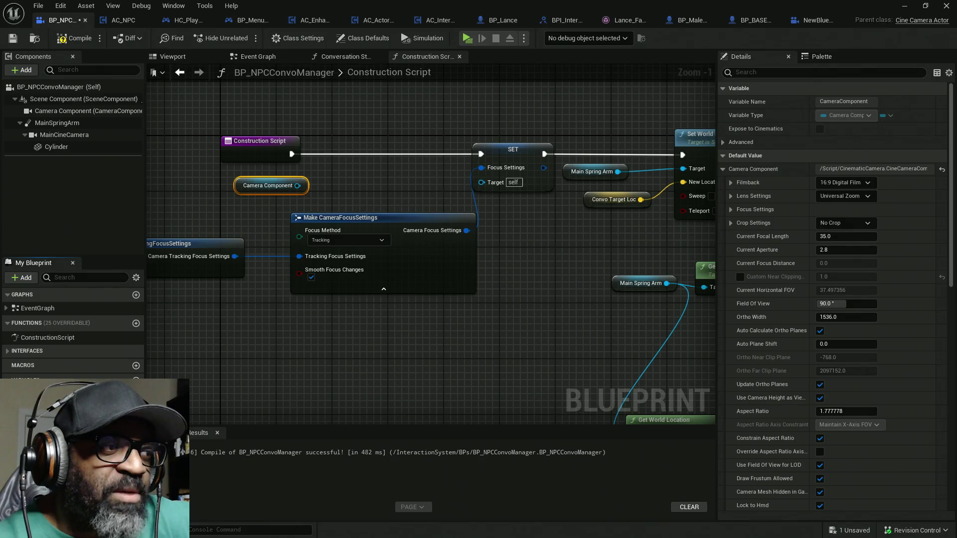
- Search the My Blueprint members for 'focu', clear the filter, and select Camera Component
{"action": "left_click", "coordinate": [136, 277]}
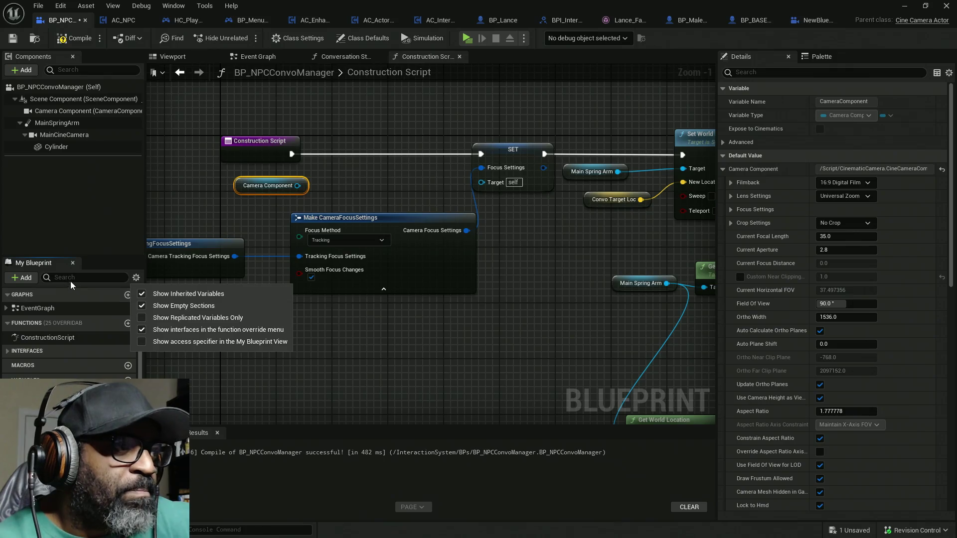
{"action": "scroll", "coordinate": [82, 291], "scroll_direction": "down", "scroll_amount": 3}
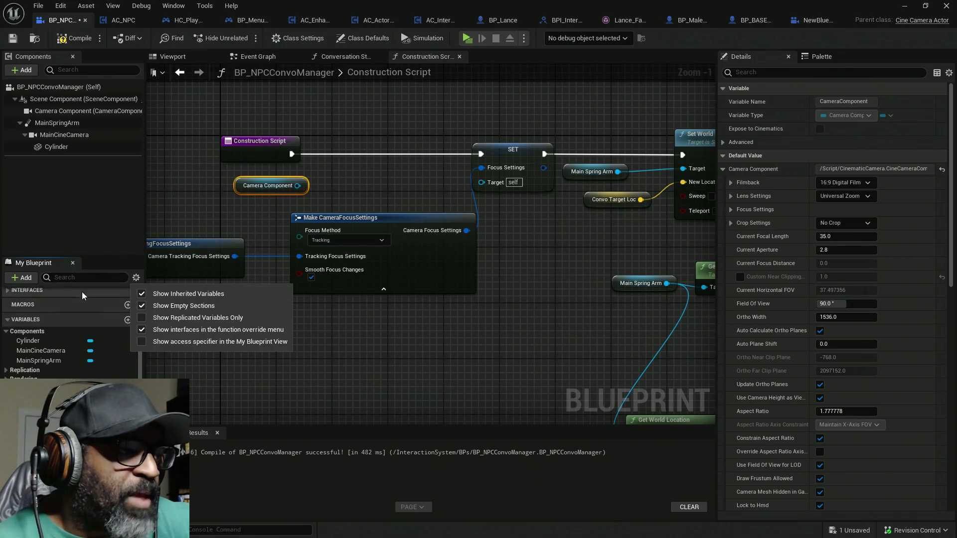
{"action": "left_click", "coordinate": [100, 277]}
{"action": "type", "text": "focu"}
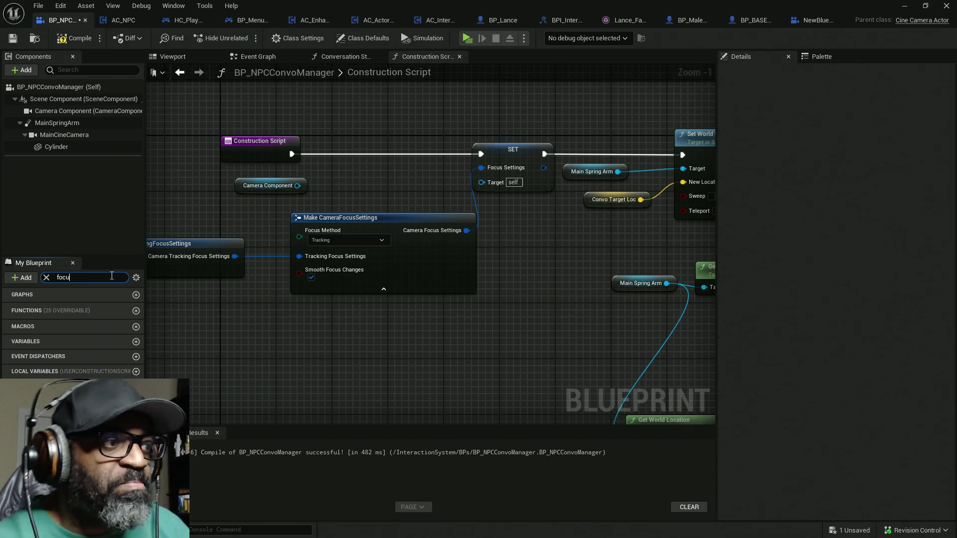
{"action": "key", "text": "BackSpace"}
{"action": "key", "text": "BackSpace"}
{"action": "key", "text": "BackSpace"}
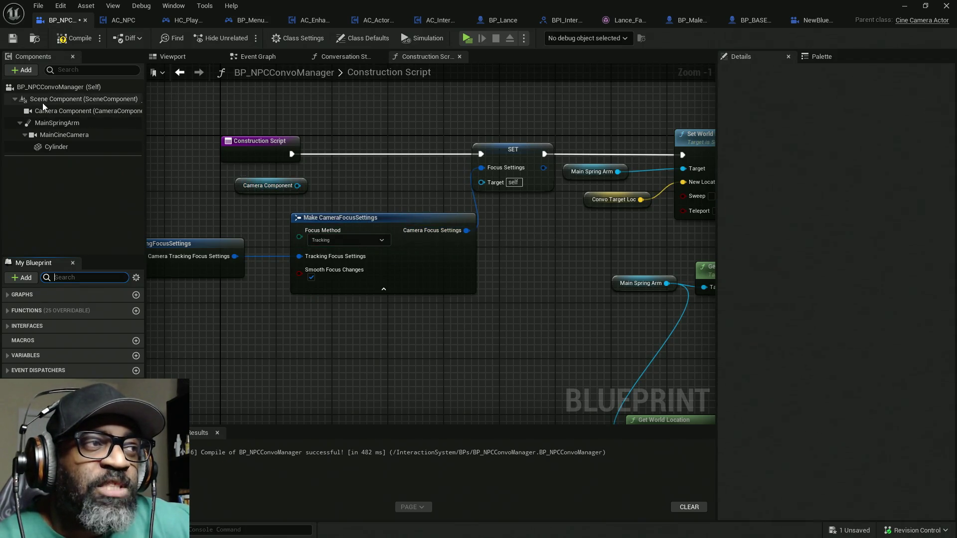
{"action": "left_click", "coordinate": [50, 114]}
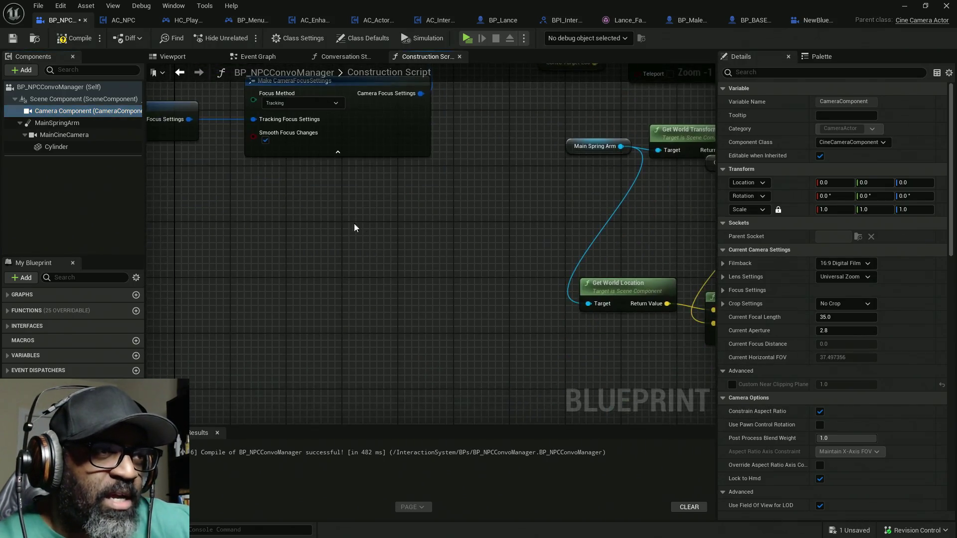
- Bring up the graph's All Actions menu and expand its Variables group
{"action": "right_click", "coordinate": [329, 285]}
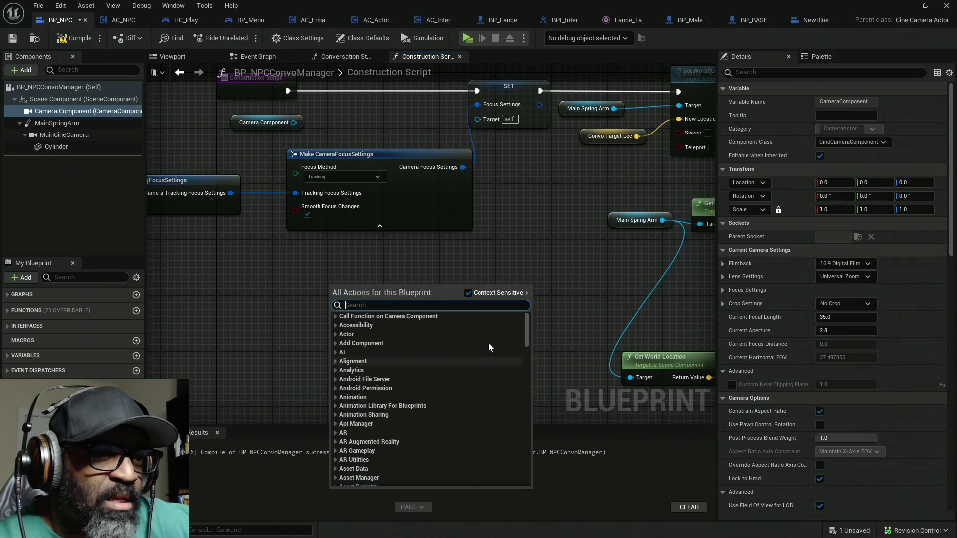
{"action": "left_click_drag", "start_coordinate": [524, 327], "coordinate": [523, 471]}
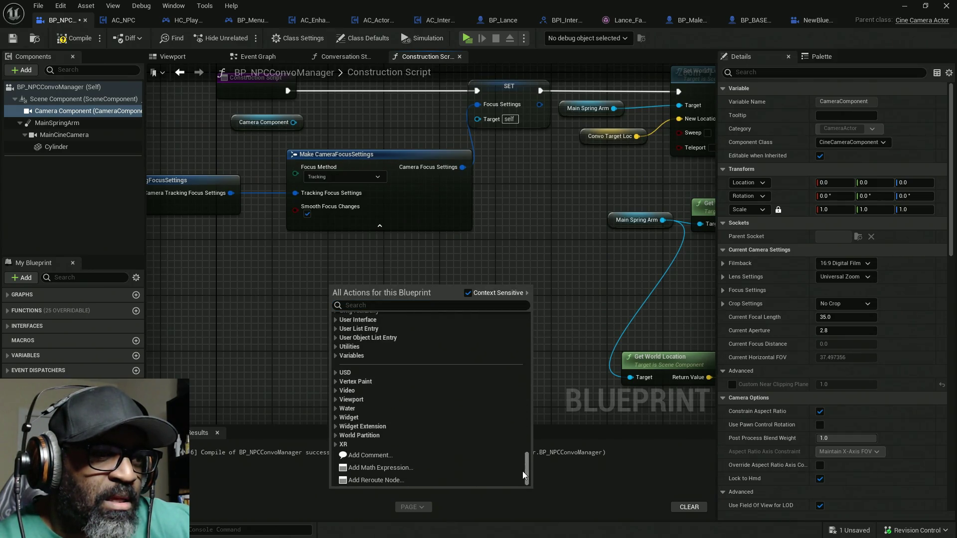
{"action": "left_click", "coordinate": [334, 356]}
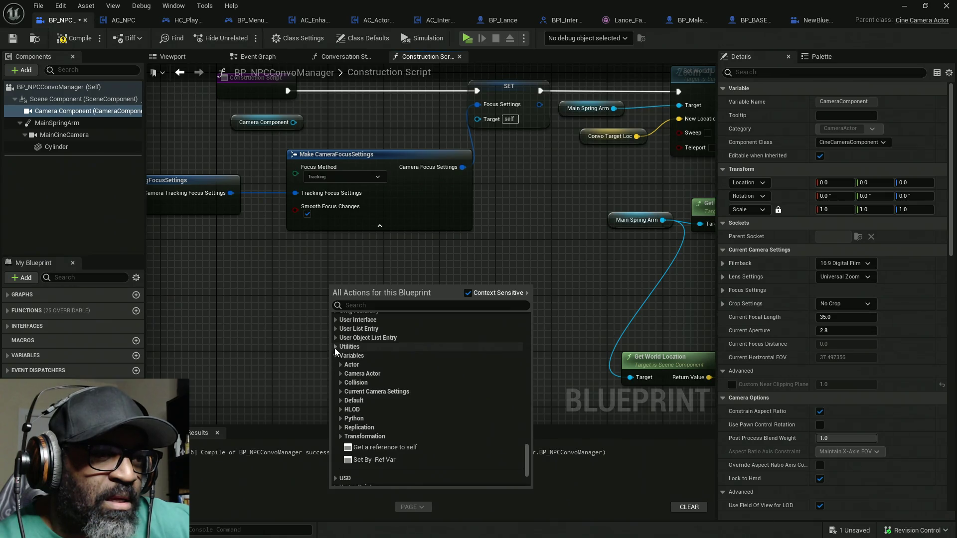
- Add Get Camera Component from Variables > Camera Actor and move it to the graph's top-left
{"action": "left_click", "coordinate": [341, 373]}
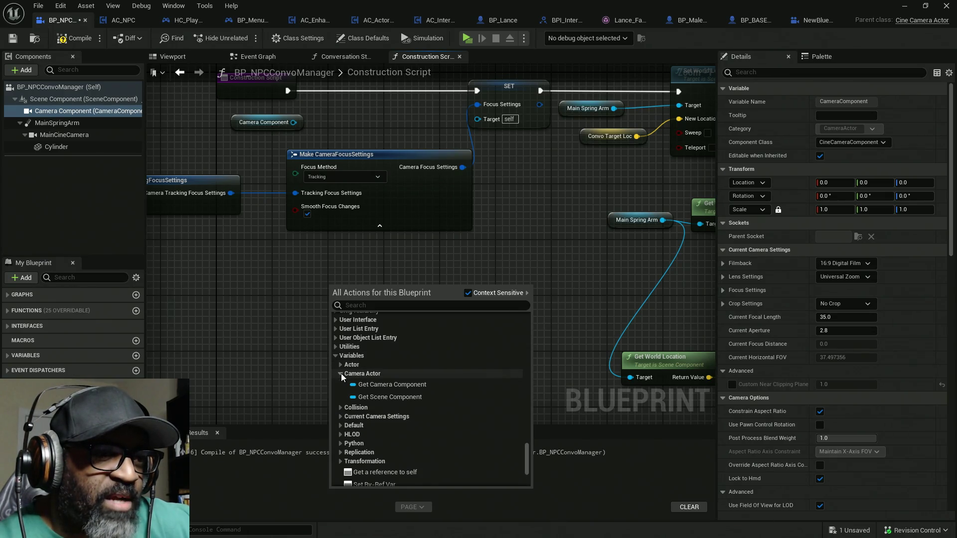
{"action": "left_click", "coordinate": [417, 385]}
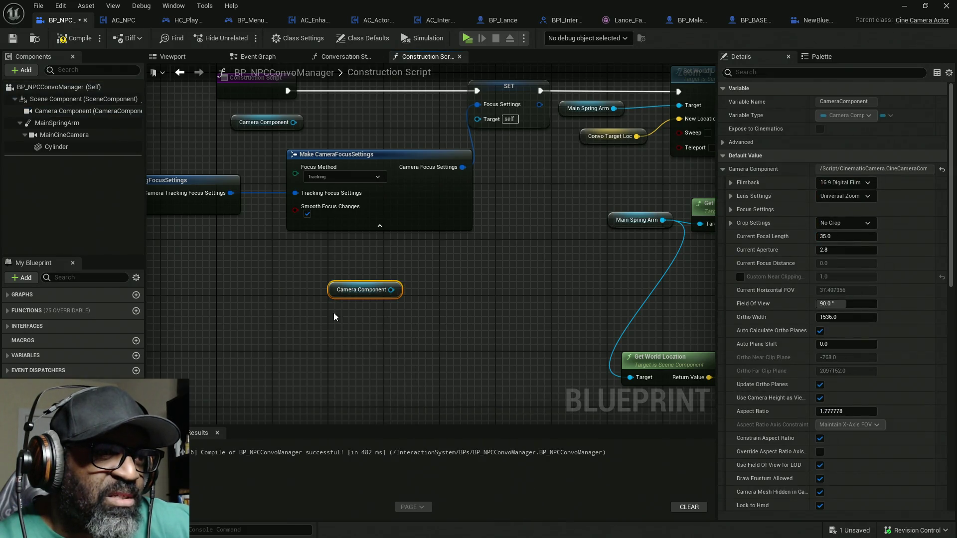
{"action": "left_click_drag", "start_coordinate": [335, 294], "coordinate": [195, 140]}
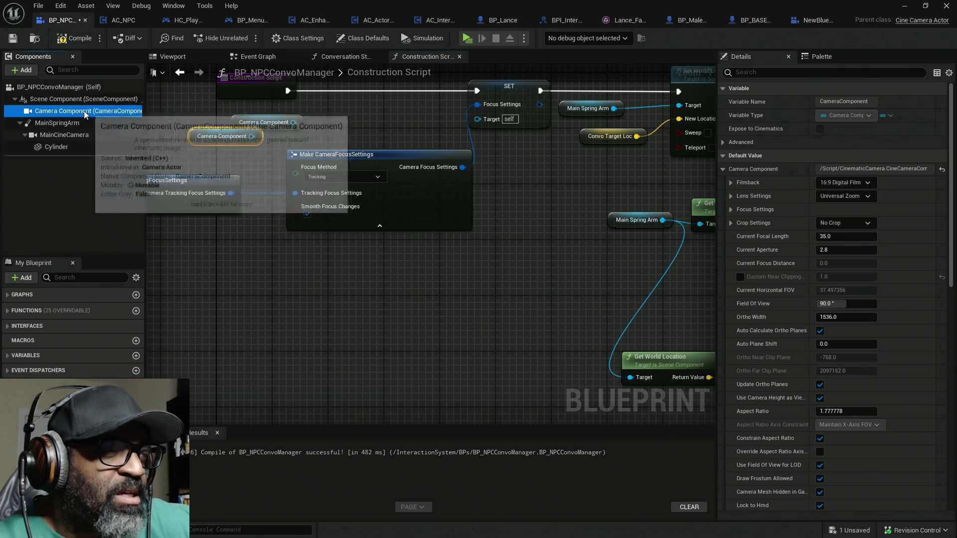
{"action": "left_click", "coordinate": [85, 113]}
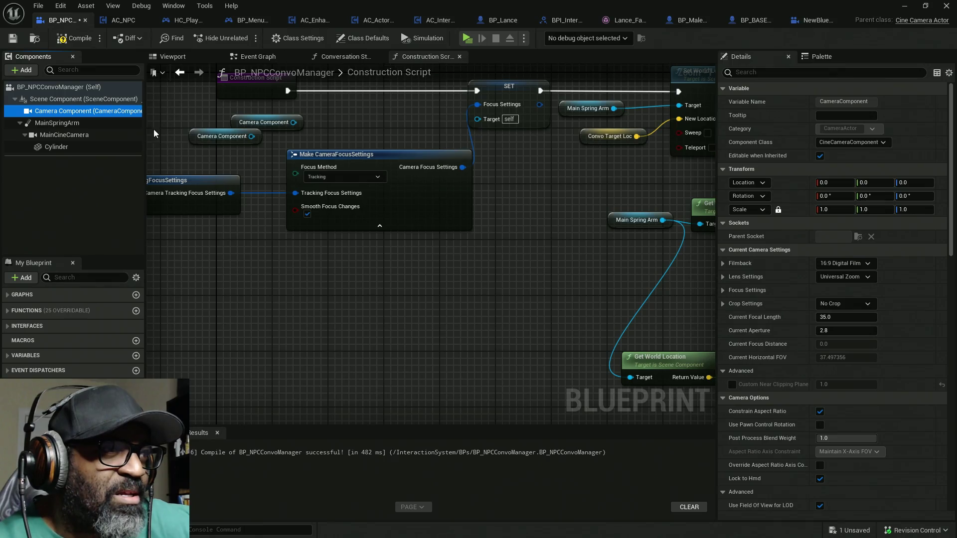
{"action": "left_click_drag", "start_coordinate": [252, 136], "coordinate": [272, 273]}
- Search the Camera Component wire's actions for 'camera' and scroll through them, collapsing the Tick group
{"action": "type", "text": "ca"}
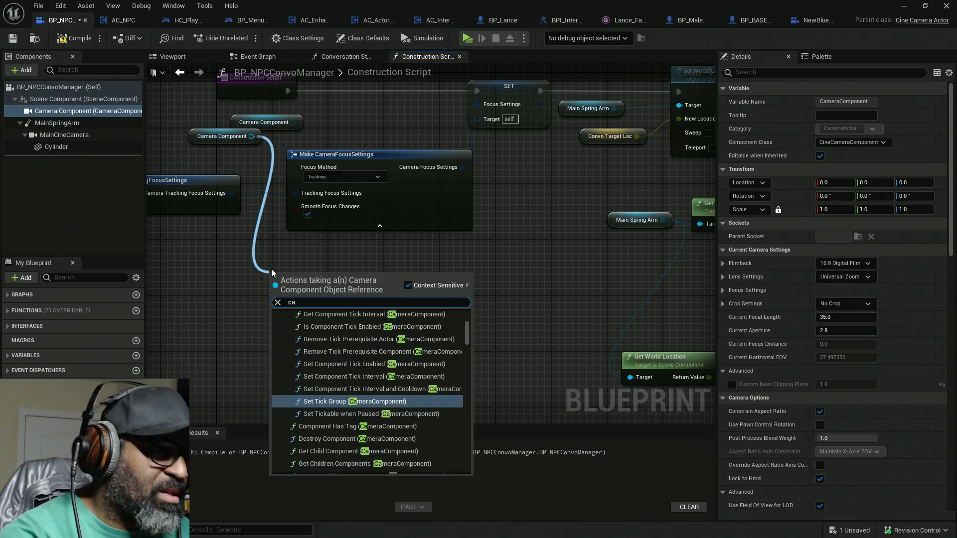
{"action": "type", "text": "mera"}
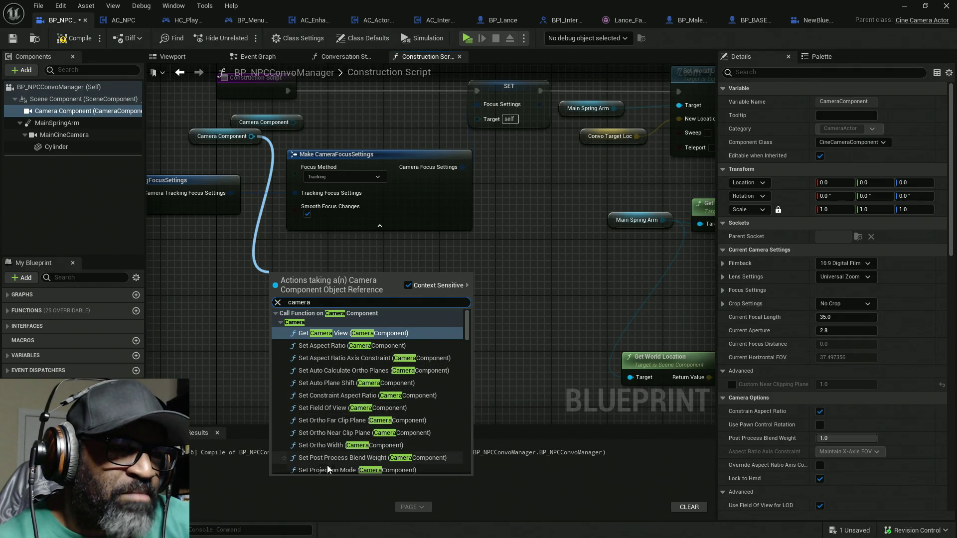
{"action": "scroll", "coordinate": [376, 392], "scroll_direction": "down", "scroll_amount": 1}
{"action": "scroll", "coordinate": [376, 393], "scroll_direction": "down", "scroll_amount": 2}
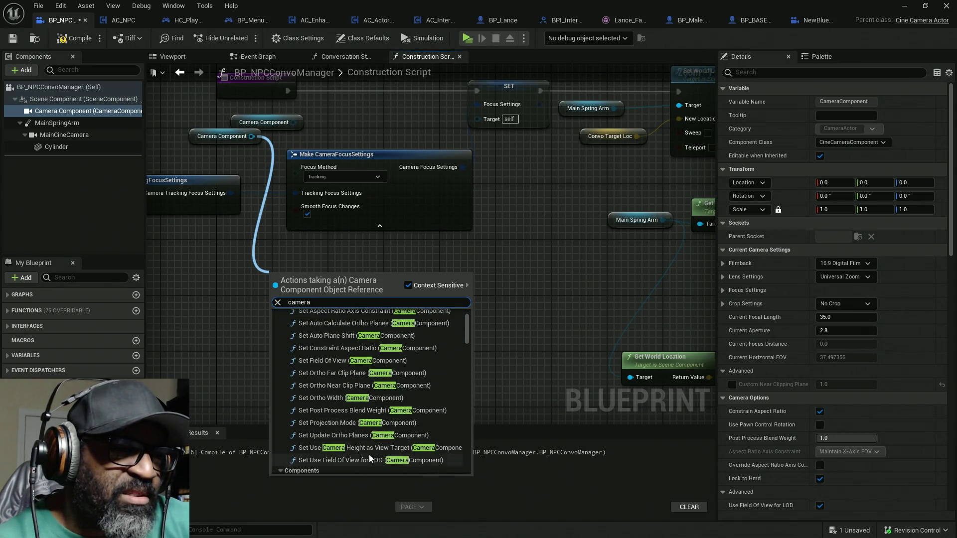
{"action": "scroll", "coordinate": [354, 458], "scroll_direction": "down", "scroll_amount": 4}
{"action": "scroll", "coordinate": [332, 437], "scroll_direction": "down", "scroll_amount": 5}
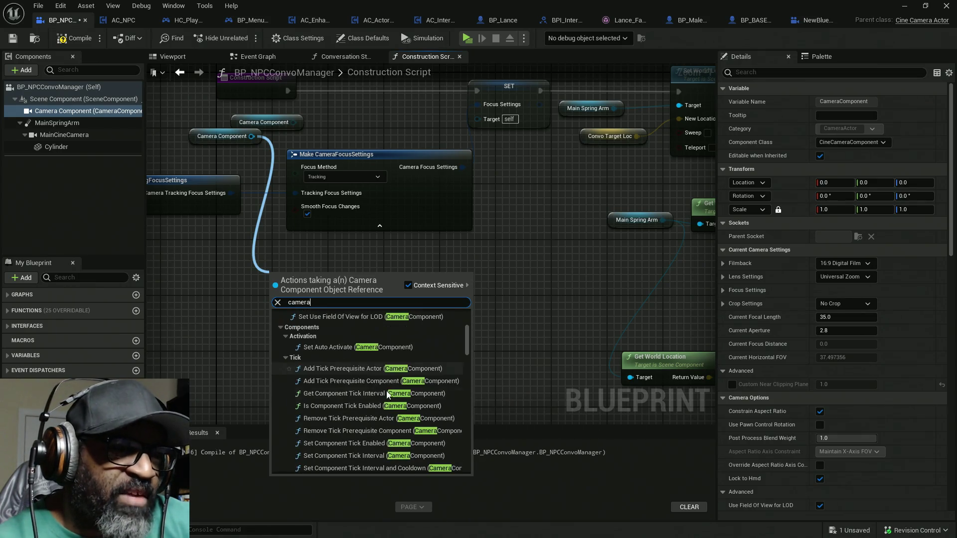
{"action": "left_click", "coordinate": [287, 358]}
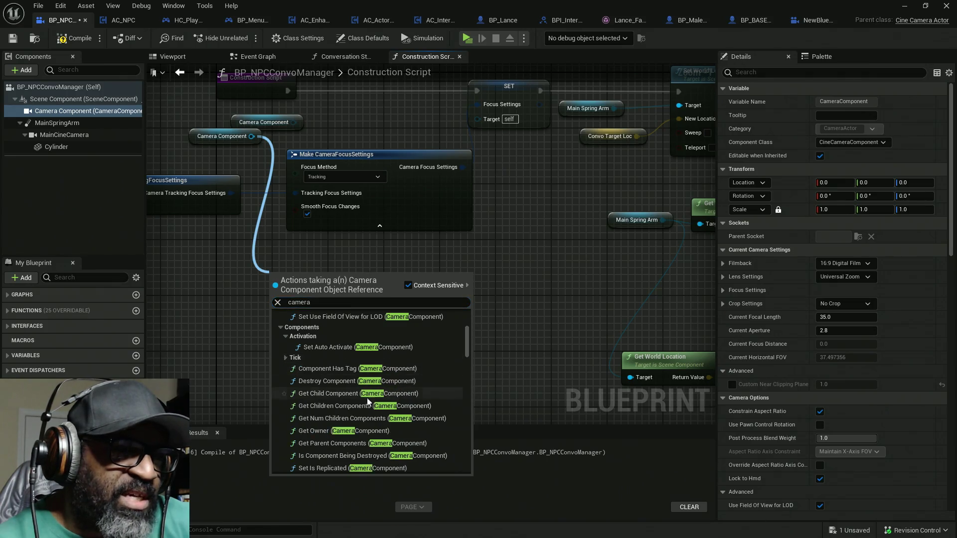
{"action": "scroll", "coordinate": [328, 378], "scroll_direction": "down", "scroll_amount": 7}
{"action": "scroll", "coordinate": [378, 399], "scroll_direction": "down", "scroll_amount": 20}
{"action": "scroll", "coordinate": [419, 397], "scroll_direction": "down", "scroll_amount": 10}
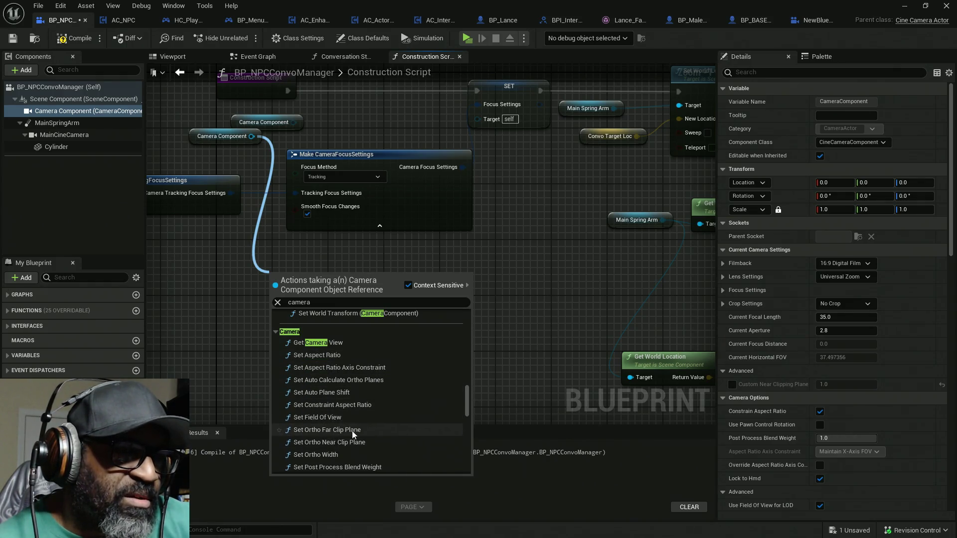
- Finish browsing the camera functions, then show Focus Settings: Manual method, 100000.0 cm distance
{"action": "scroll", "coordinate": [355, 413], "scroll_direction": "down", "scroll_amount": 3}
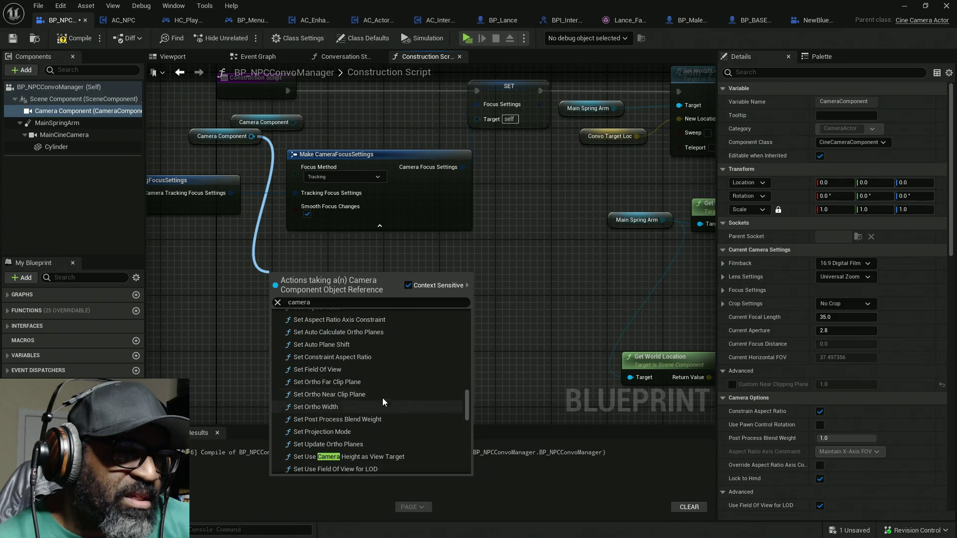
{"action": "scroll", "coordinate": [384, 401], "scroll_direction": "down", "scroll_amount": 3}
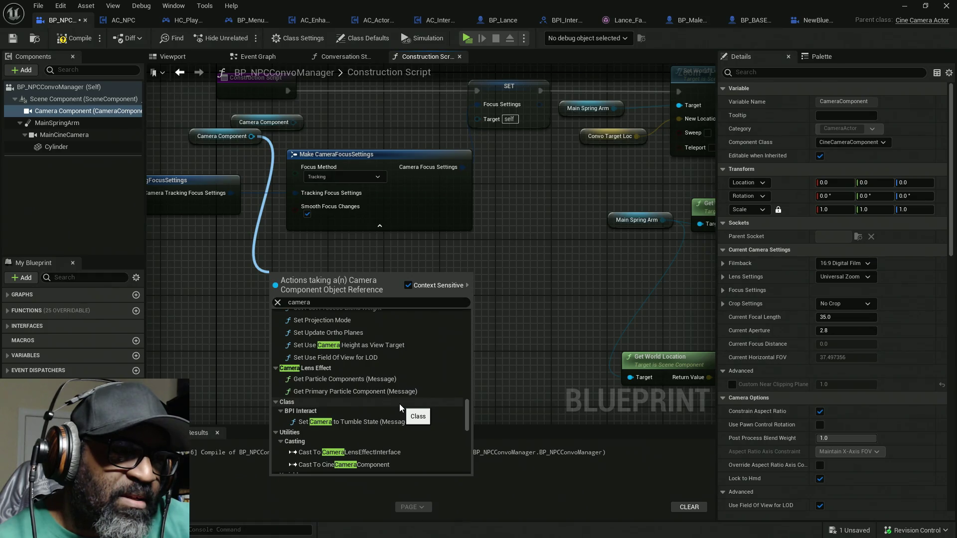
{"action": "scroll", "coordinate": [399, 404], "scroll_direction": "down", "scroll_amount": 3}
{"action": "scroll", "coordinate": [399, 405], "scroll_direction": "down", "scroll_amount": 3}
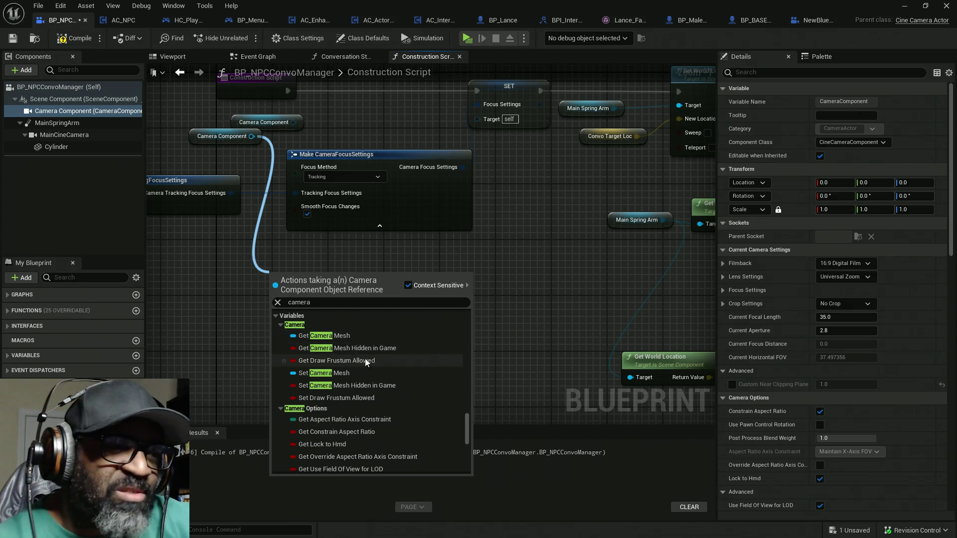
{"action": "scroll", "coordinate": [369, 364], "scroll_direction": "down", "scroll_amount": 3}
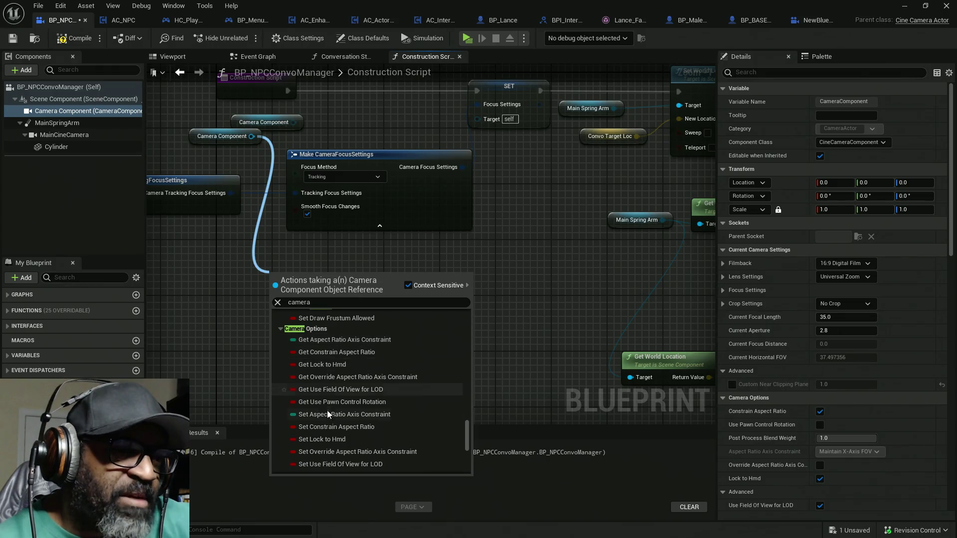
{"action": "scroll", "coordinate": [364, 371], "scroll_direction": "down", "scroll_amount": 1}
{"action": "scroll", "coordinate": [362, 371], "scroll_direction": "down", "scroll_amount": 2}
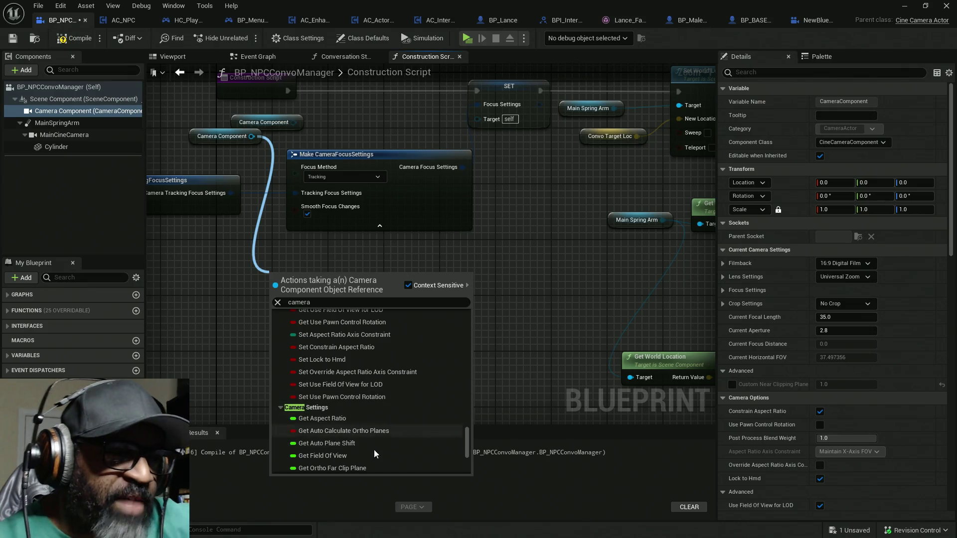
{"action": "scroll", "coordinate": [371, 435], "scroll_direction": "down", "scroll_amount": 1}
{"action": "scroll", "coordinate": [371, 436], "scroll_direction": "down", "scroll_amount": 1}
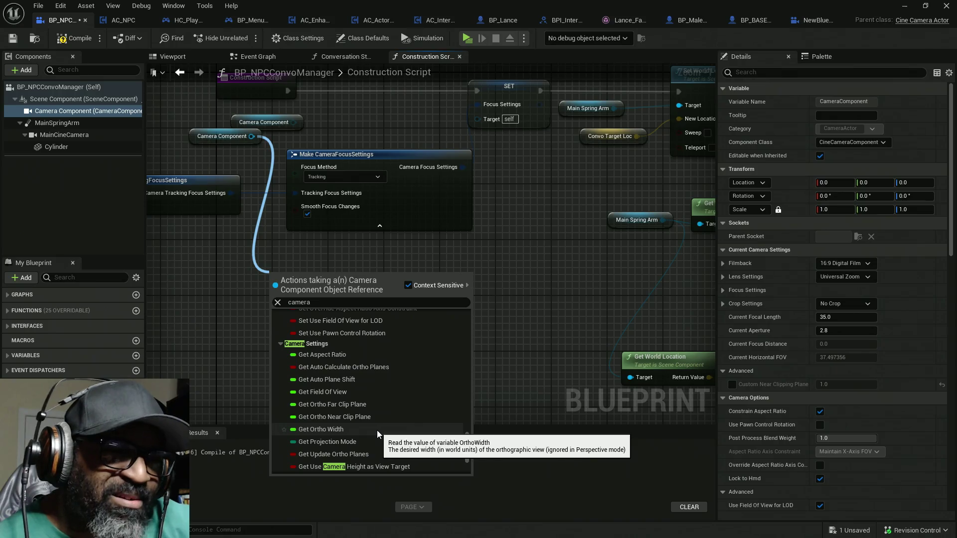
{"action": "scroll", "coordinate": [372, 424], "scroll_direction": "down", "scroll_amount": 3}
{"action": "scroll", "coordinate": [378, 404], "scroll_direction": "down", "scroll_amount": 2}
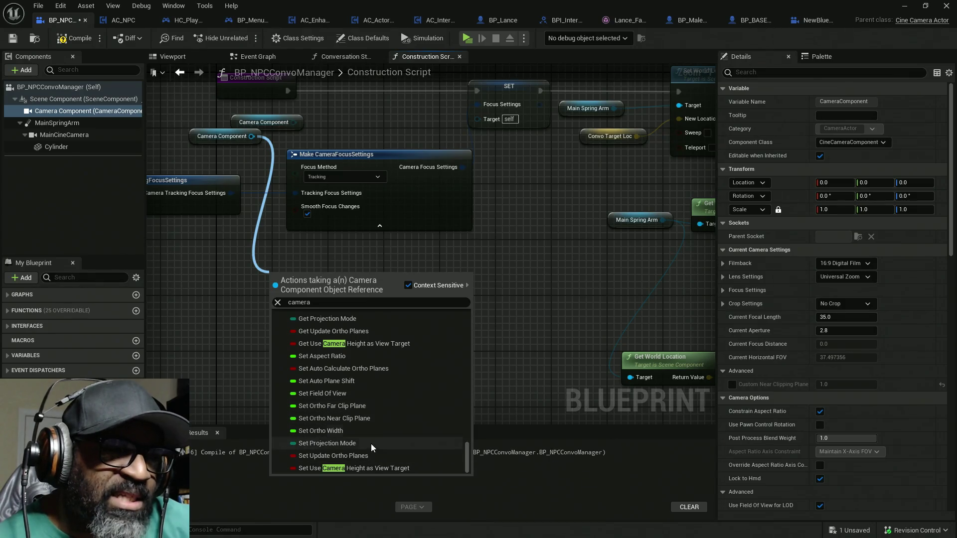
{"action": "left_click", "coordinate": [724, 291]}
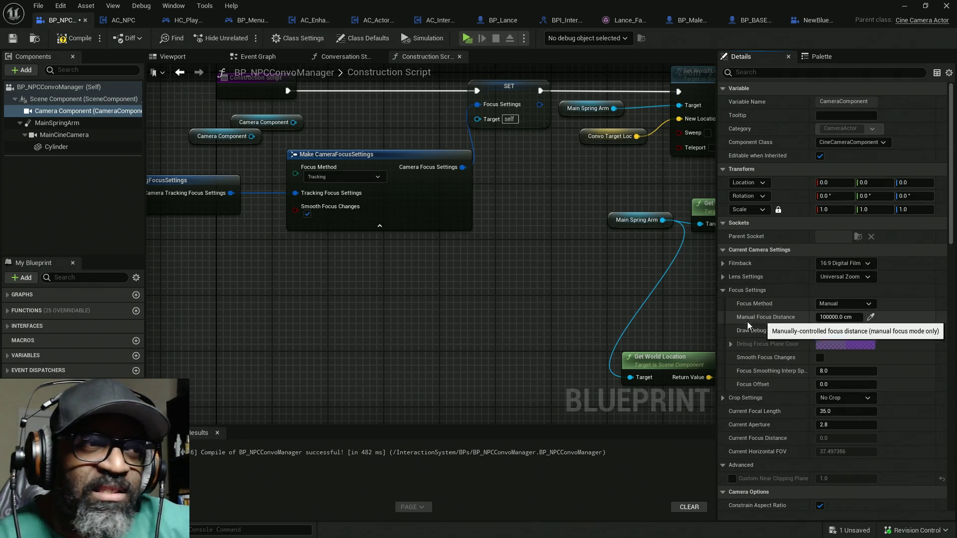
{"action": "mouse_move", "coordinate": [317, 256]}
{"action": "left_mouse_down"}
{"action": "mouse_move", "coordinate": [467, 264]}
{"action": "mouse_move", "coordinate": [403, 256]}
{"action": "mouse_move", "coordinate": [537, 200]}
{"action": "left_mouse_up"}
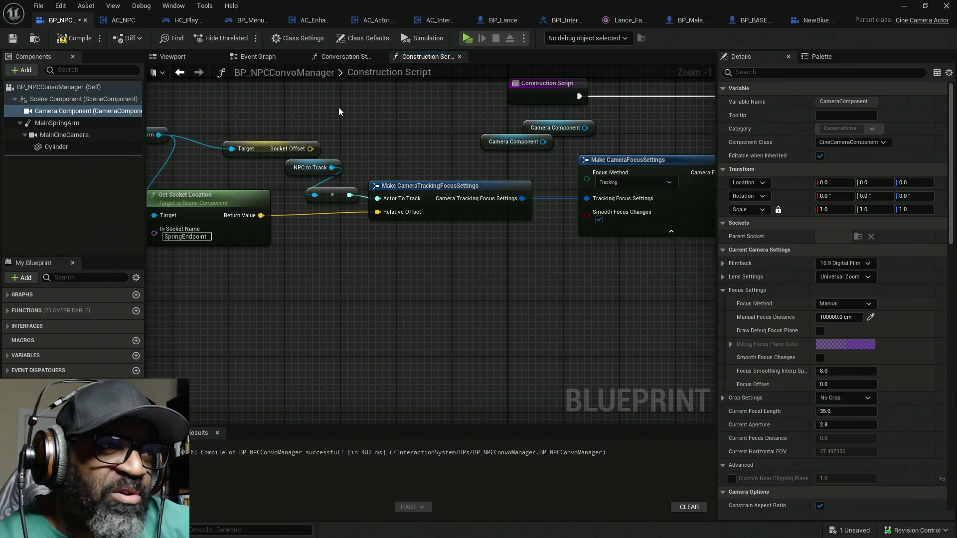
{"action": "left_click", "coordinate": [817, 22]}
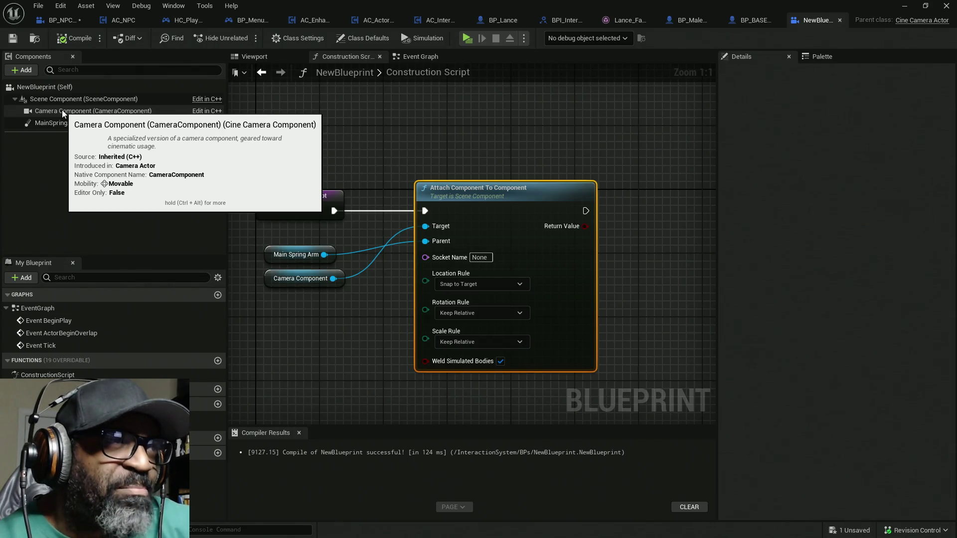
- Delete both Camera Component getters in BP_NPCConvoManager and drag in a fresh one from Components
{"action": "left_click", "coordinate": [55, 20]}
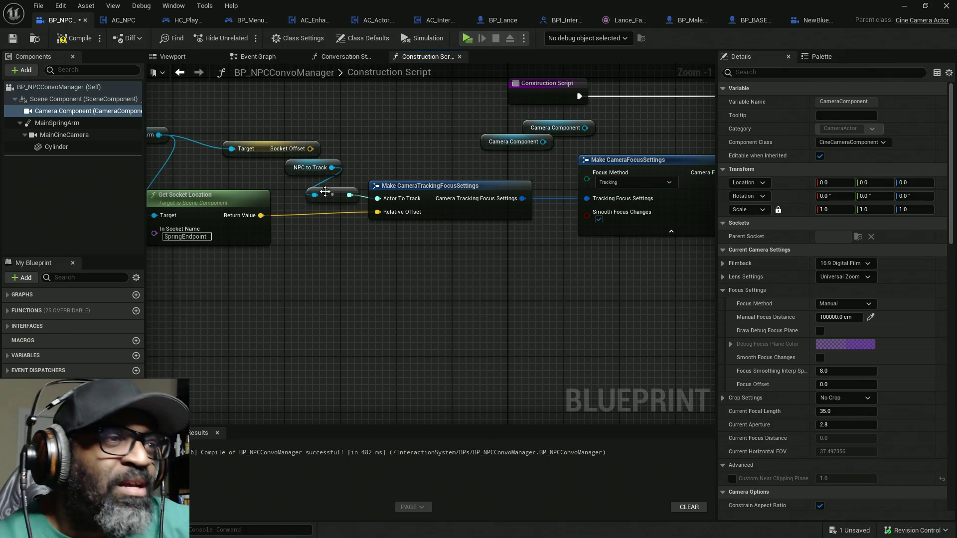
{"action": "left_click_drag", "start_coordinate": [469, 129], "coordinate": [581, 136]}
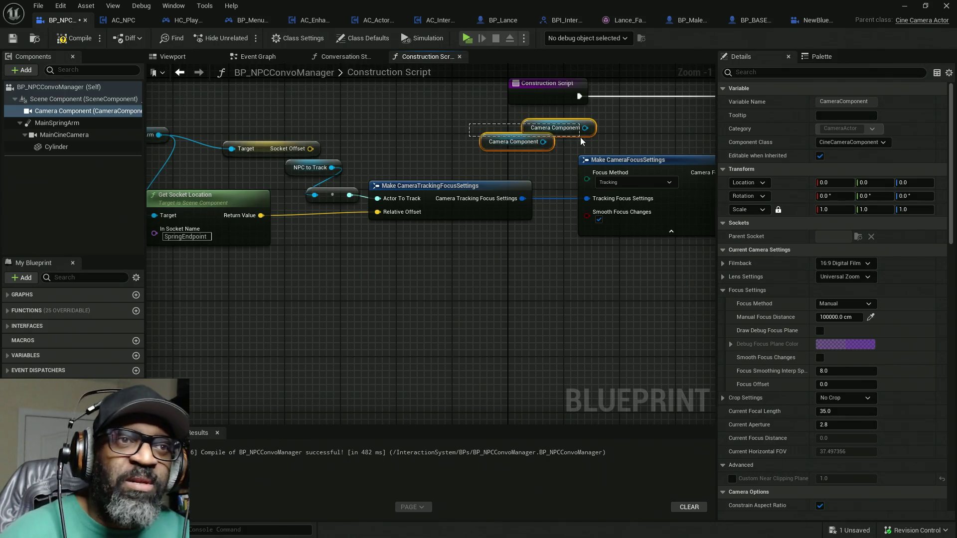
{"action": "key", "text": "Delete"}
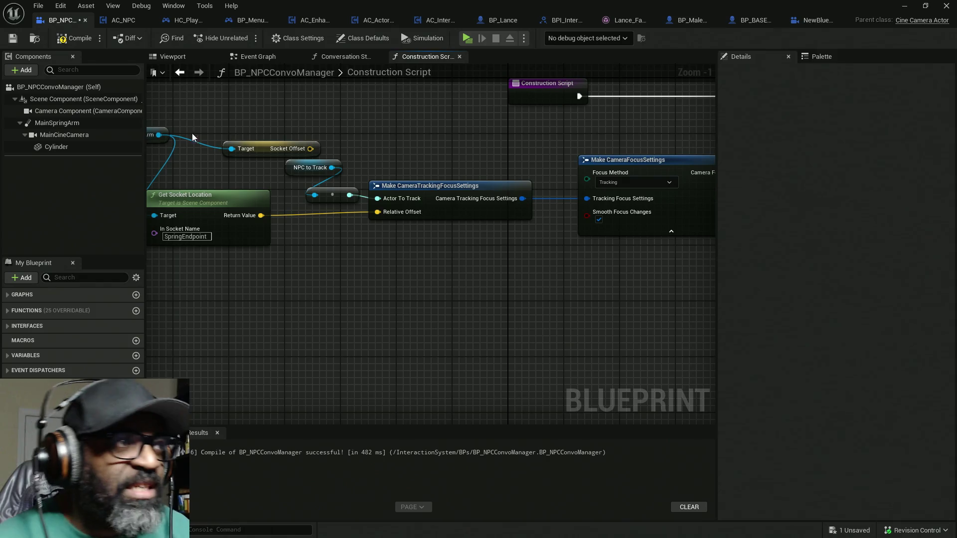
{"action": "mouse_move", "coordinate": [75, 113]}
{"action": "left_mouse_down"}
{"action": "mouse_move", "coordinate": [280, 239]}
{"action": "mouse_move", "coordinate": [253, 270]}
{"action": "left_mouse_up"}
{"action": "left_click_drag", "start_coordinate": [313, 275], "coordinate": [350, 300]}
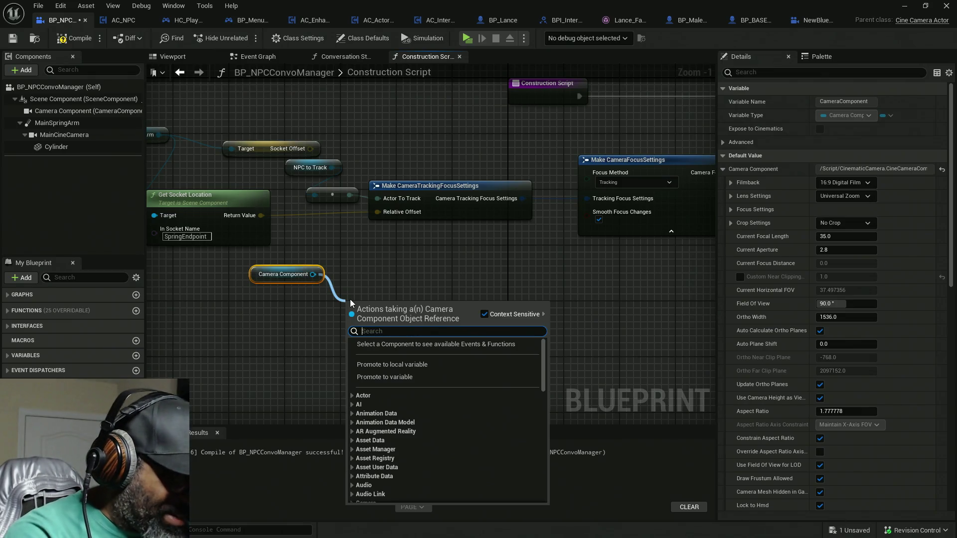
- Add Cast To CineCameraComponent beside Construction Script and wire execution Construction Script → Cast → SET
{"action": "type", "text": "cine"}
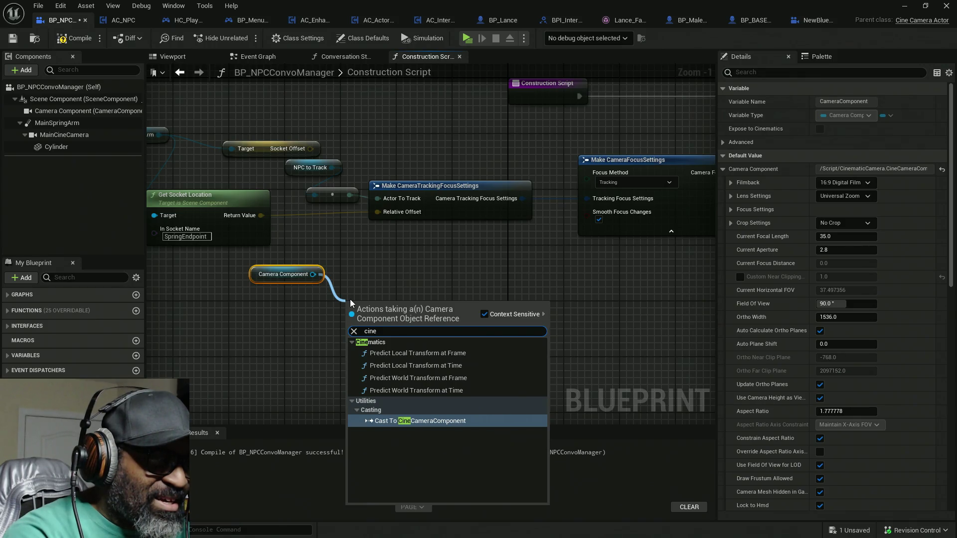
{"action": "left_click", "coordinate": [423, 421]}
{"action": "left_click_drag", "start_coordinate": [431, 295], "coordinate": [424, 273]}
{"action": "left_click_drag", "start_coordinate": [388, 336], "coordinate": [208, 277]}
{"action": "mouse_move", "coordinate": [341, 281]}
{"action": "left_mouse_down"}
{"action": "mouse_move", "coordinate": [291, 313]}
{"action": "mouse_move", "coordinate": [528, 160]}
{"action": "mouse_move", "coordinate": [407, 185]}
{"action": "left_mouse_up"}
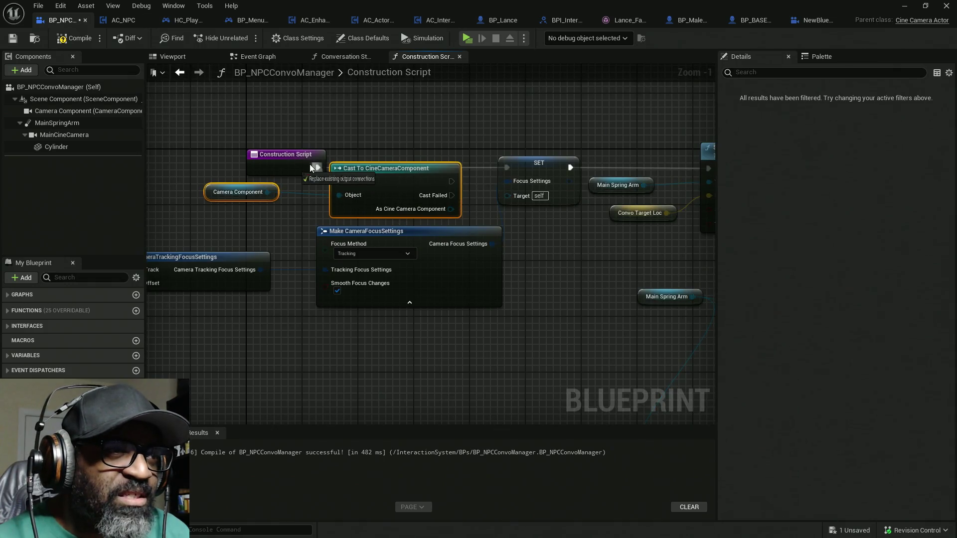
{"action": "left_click_drag", "start_coordinate": [339, 182], "coordinate": [318, 168]}
{"action": "left_click_drag", "start_coordinate": [456, 180], "coordinate": [512, 166]}
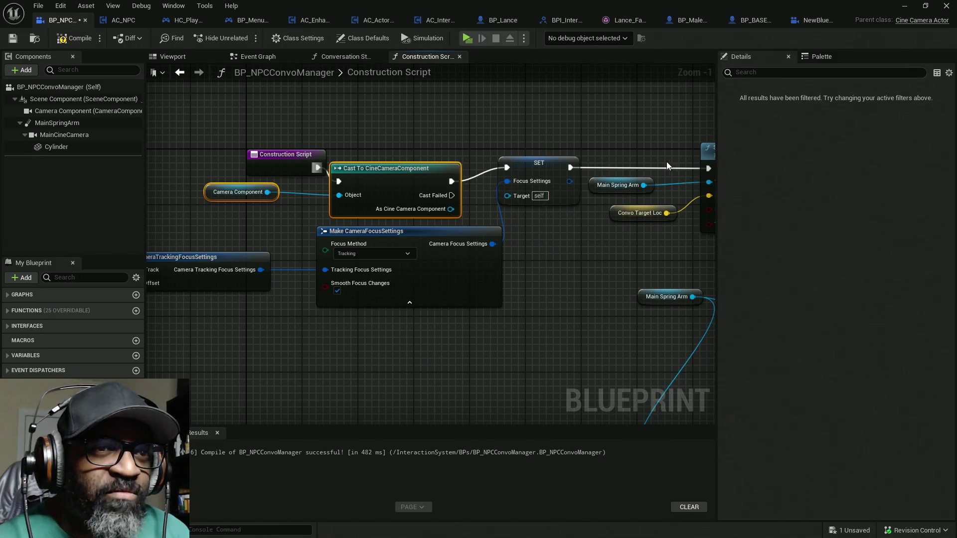
- Wire the As Cine Camera Component cast into the SET Target and recompile the blueprint
{"action": "left_click", "coordinate": [75, 37]}
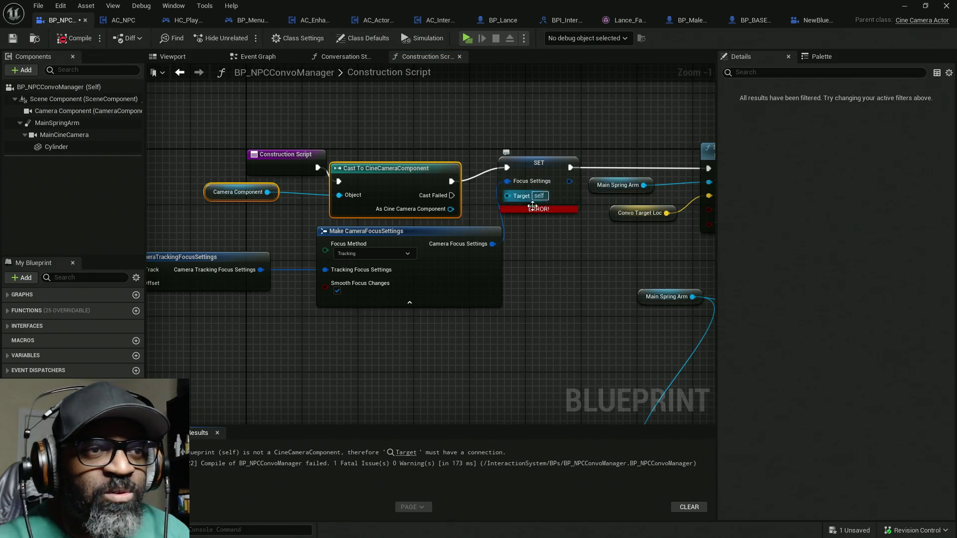
{"action": "left_click_drag", "start_coordinate": [388, 213], "coordinate": [451, 202]}
{"action": "left_click", "coordinate": [76, 38]}
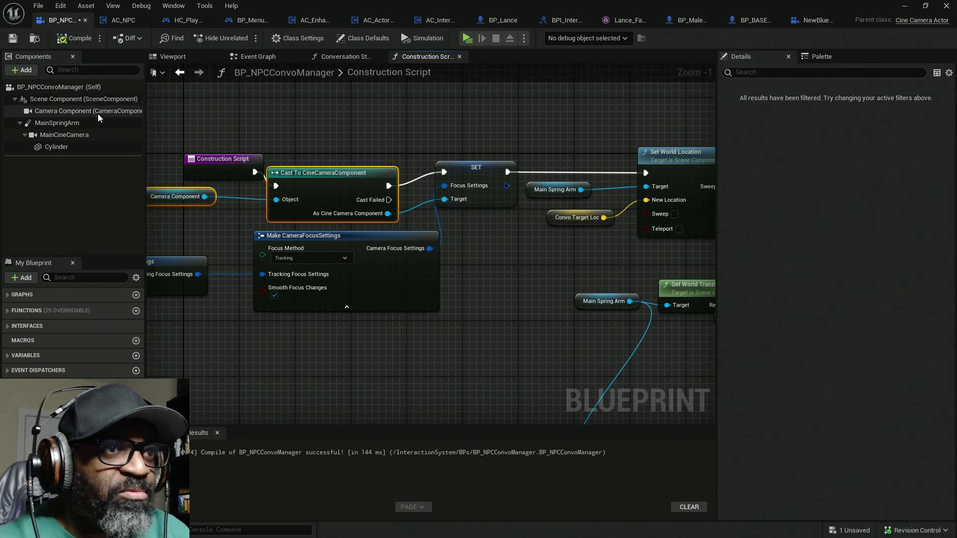
{"action": "left_click_drag", "start_coordinate": [309, 183], "coordinate": [341, 173]}
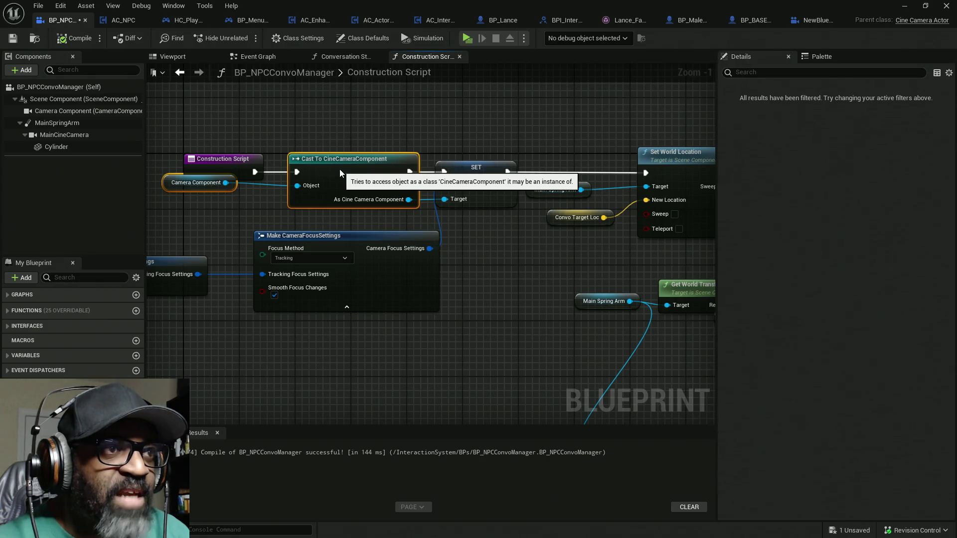
- Nudge the Camera Component getter down, save with Ctrl+S, and view the validation message log
{"action": "left_click", "coordinate": [259, 214]}
{"action": "left_click_drag", "start_coordinate": [169, 183], "coordinate": [189, 205]}
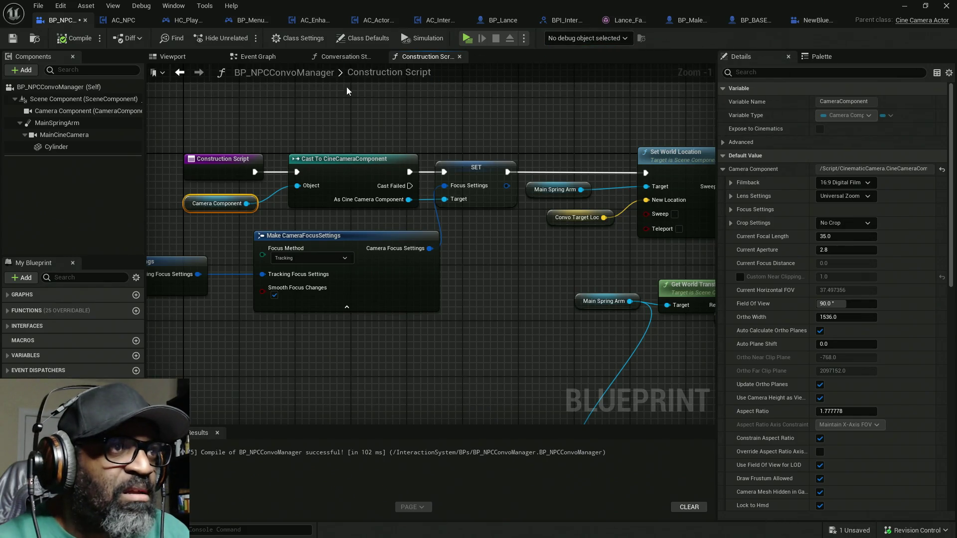
{"action": "key", "text": "ctrl+s"}
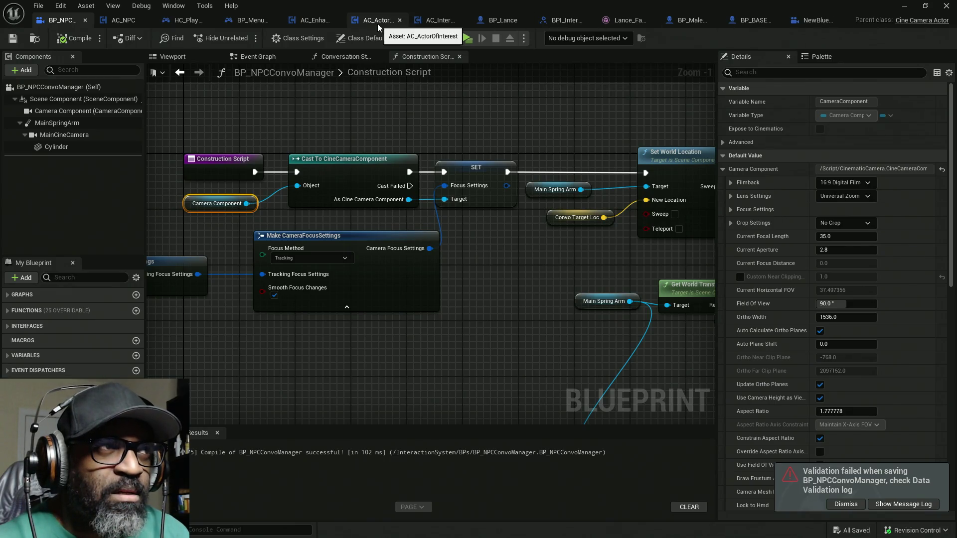
{"action": "left_click", "coordinate": [905, 5]}
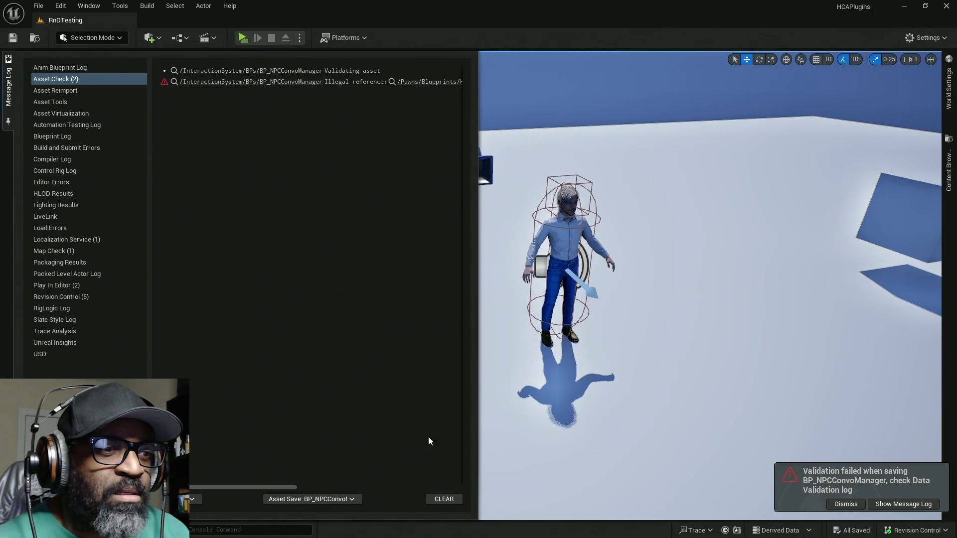
- Clear the validation messages and drag a BP_NPCConvoManager actor from the Content Browser into the level
{"action": "left_click", "coordinate": [444, 499]}
{"action": "left_click_drag", "start_coordinate": [532, 355], "coordinate": [532, 355]}
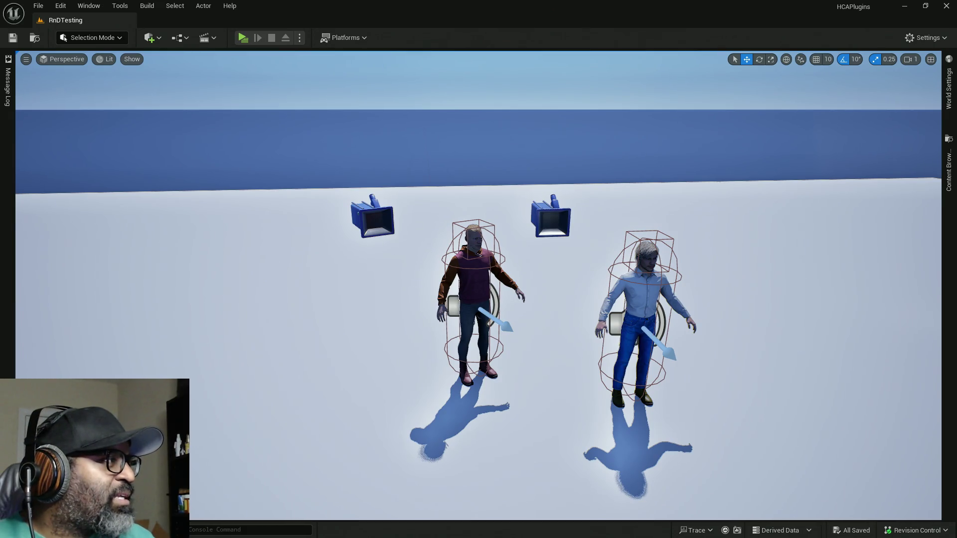
{"action": "key", "text": "ctrl+space"}
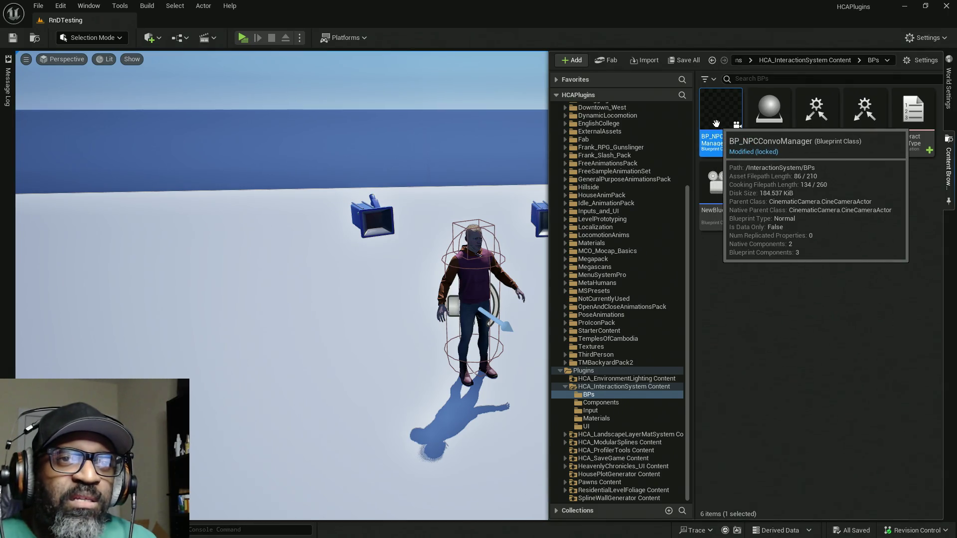
{"action": "mouse_move", "coordinate": [711, 122]}
{"action": "left_mouse_down"}
{"action": "mouse_move", "coordinate": [623, 279]}
{"action": "mouse_move", "coordinate": [563, 429]}
{"action": "mouse_move", "coordinate": [605, 394]}
{"action": "left_mouse_up"}
- Shift the placed camera actor sideways with the gizmo and return to its Blueprint editor
{"action": "scroll", "coordinate": [470, 397], "scroll_direction": "down", "scroll_amount": 10}
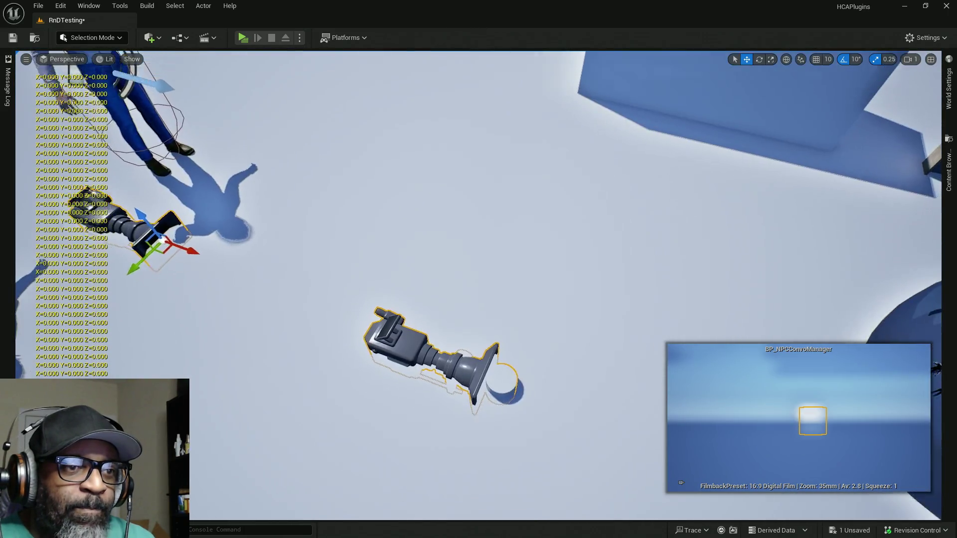
{"action": "scroll", "coordinate": [470, 396], "scroll_direction": "up", "scroll_amount": 2}
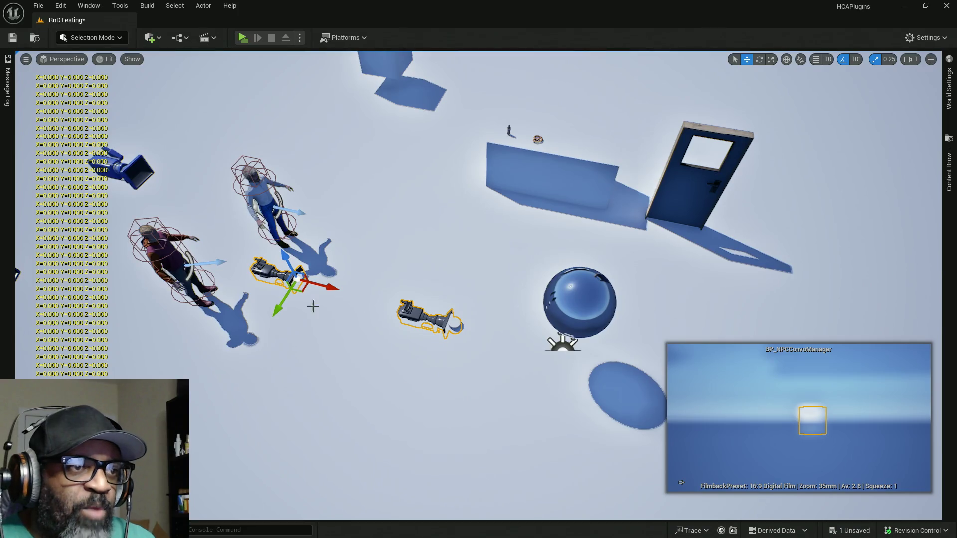
{"action": "left_click_drag", "start_coordinate": [333, 287], "coordinate": [357, 292]}
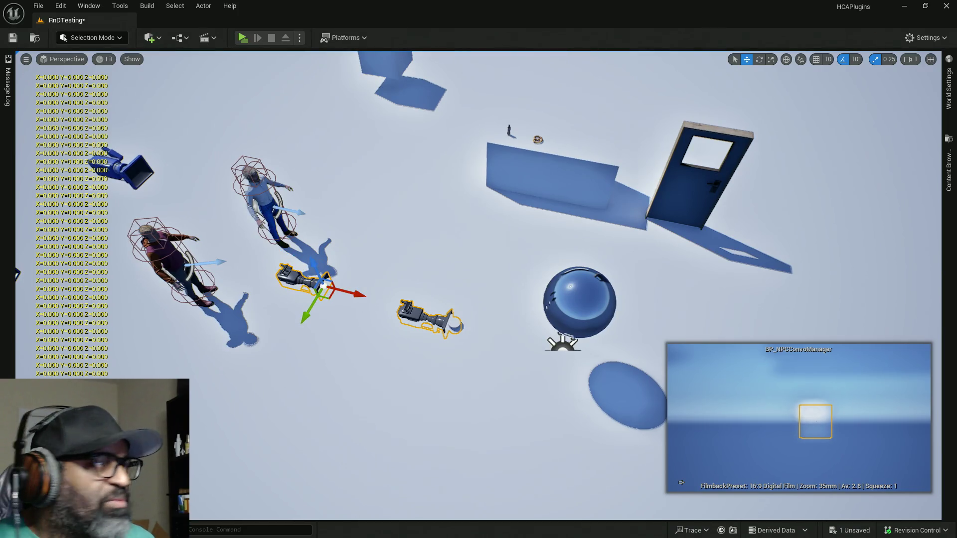
{"action": "key", "text": "ctrl+e"}
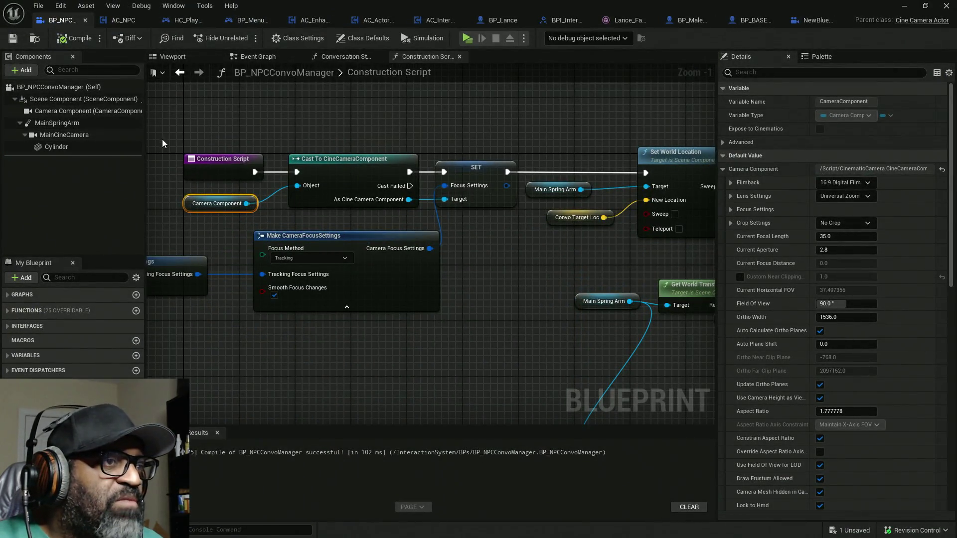
- Delete the MainCineCamera component, view the components in 3D, and save the blueprint
{"action": "left_click_drag", "start_coordinate": [295, 123], "coordinate": [302, 121]}
{"action": "mouse_move", "coordinate": [648, 156]}
{"action": "left_mouse_down"}
{"action": "mouse_move", "coordinate": [445, 220]}
{"action": "mouse_move", "coordinate": [470, 225]}
{"action": "mouse_move", "coordinate": [336, 207]}
{"action": "mouse_move", "coordinate": [487, 283]}
{"action": "mouse_move", "coordinate": [286, 376]}
{"action": "mouse_move", "coordinate": [699, 207]}
{"action": "mouse_move", "coordinate": [403, 228]}
{"action": "mouse_move", "coordinate": [588, 258]}
{"action": "mouse_move", "coordinate": [633, 290]}
{"action": "mouse_move", "coordinate": [464, 309]}
{"action": "mouse_move", "coordinate": [543, 316]}
{"action": "left_mouse_up"}
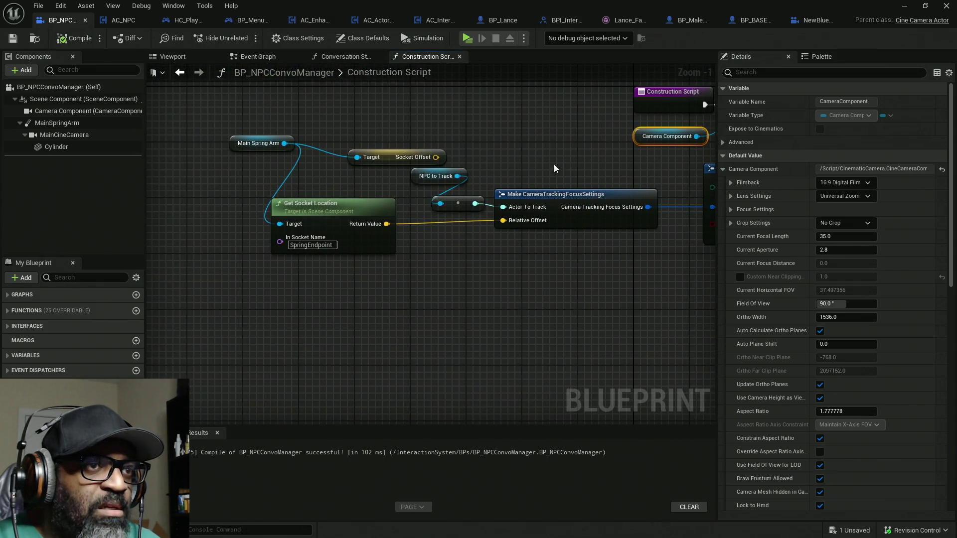
{"action": "left_click", "coordinate": [67, 136]}
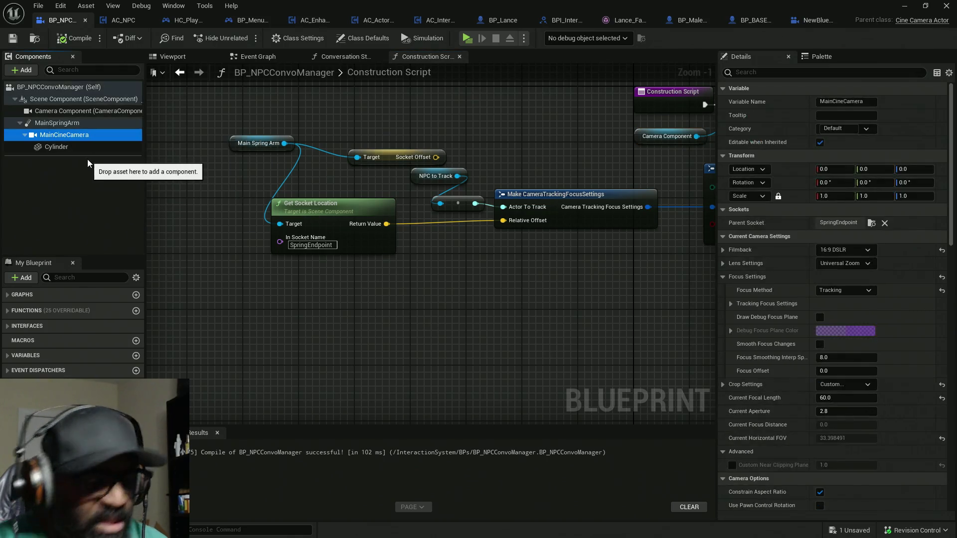
{"action": "key", "text": "Delete"}
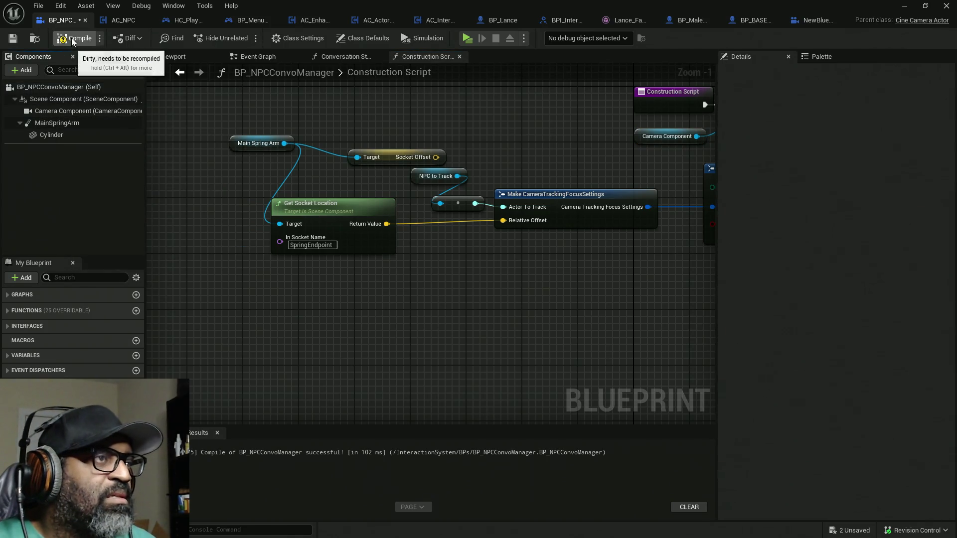
{"action": "left_click", "coordinate": [200, 56]}
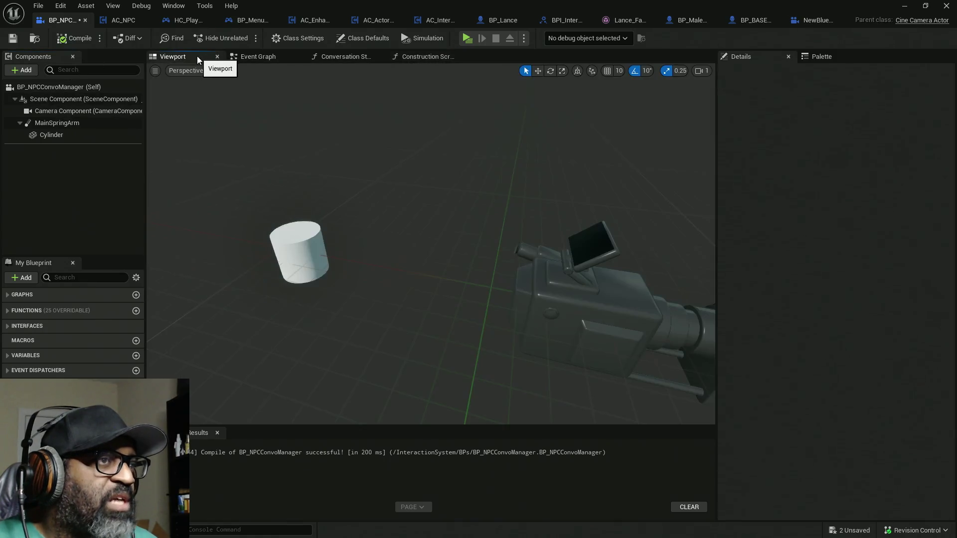
{"action": "key", "text": "ctrl+s"}
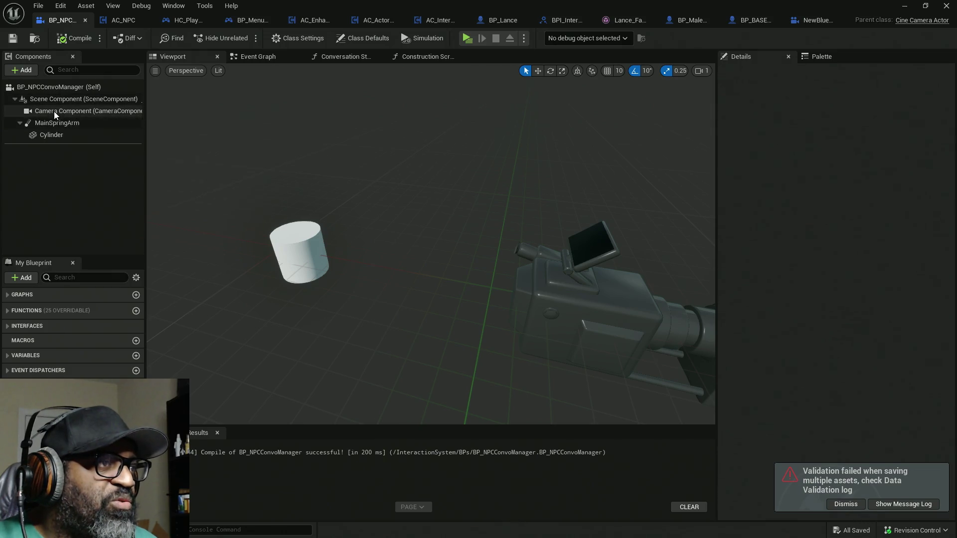
- Drag the Cylinder under the Camera Component, then show the Conversation Started function graph
{"action": "left_click", "coordinate": [54, 112]}
{"action": "left_click", "coordinate": [61, 125]}
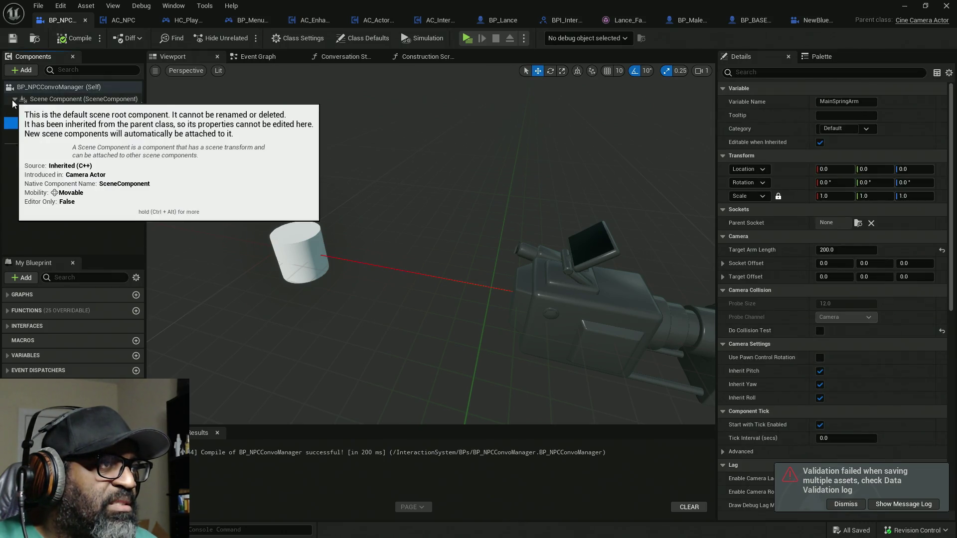
{"action": "left_click", "coordinate": [14, 100]}
{"action": "left_click", "coordinate": [14, 99]}
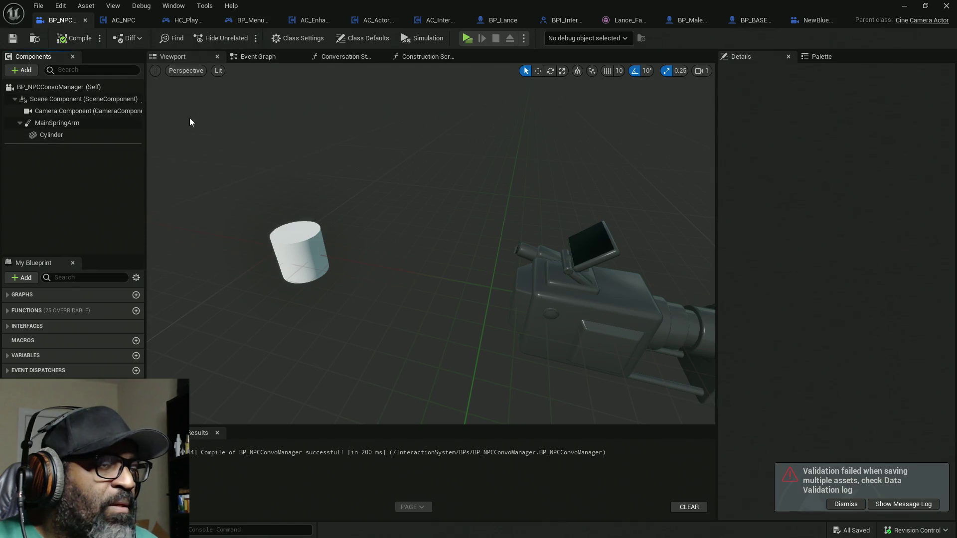
{"action": "left_click_drag", "start_coordinate": [55, 135], "coordinate": [60, 113]}
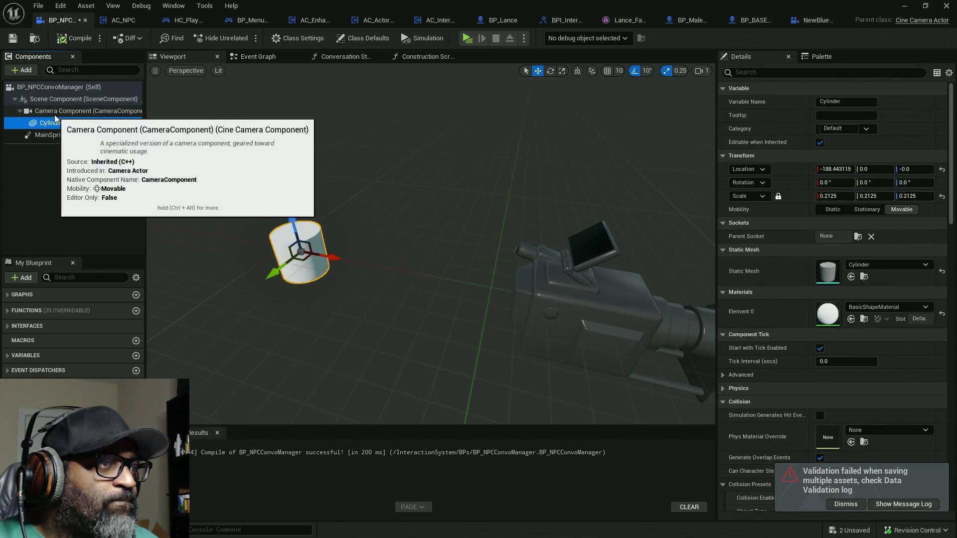
{"action": "left_click", "coordinate": [58, 112]}
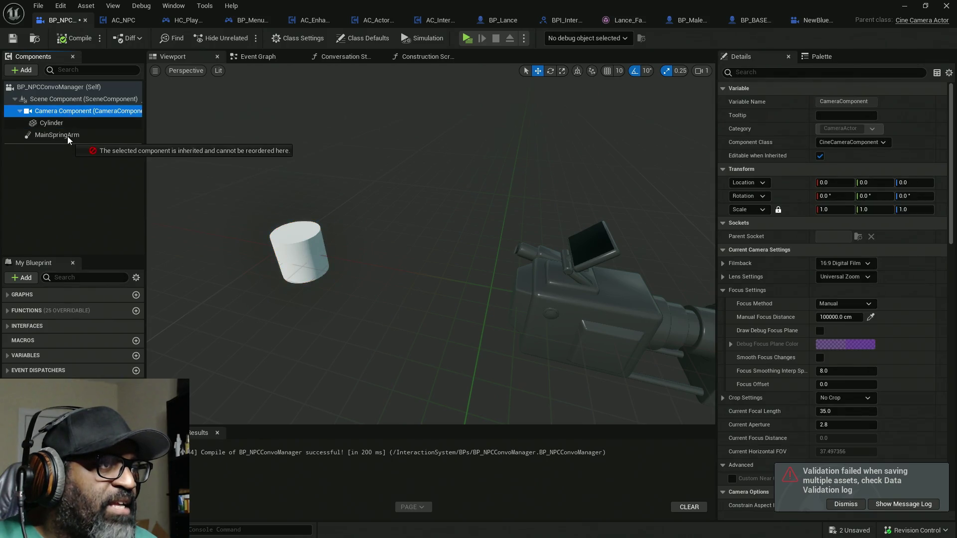
{"action": "left_click", "coordinate": [343, 58]}
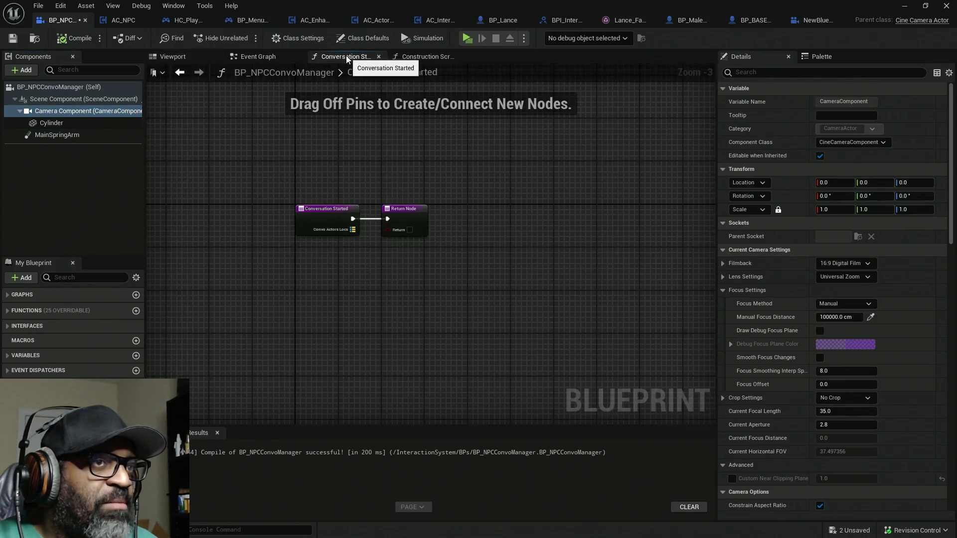
- In the Construction Script, move the existing node chain next to the entry node
{"action": "left_click", "coordinate": [414, 58]}
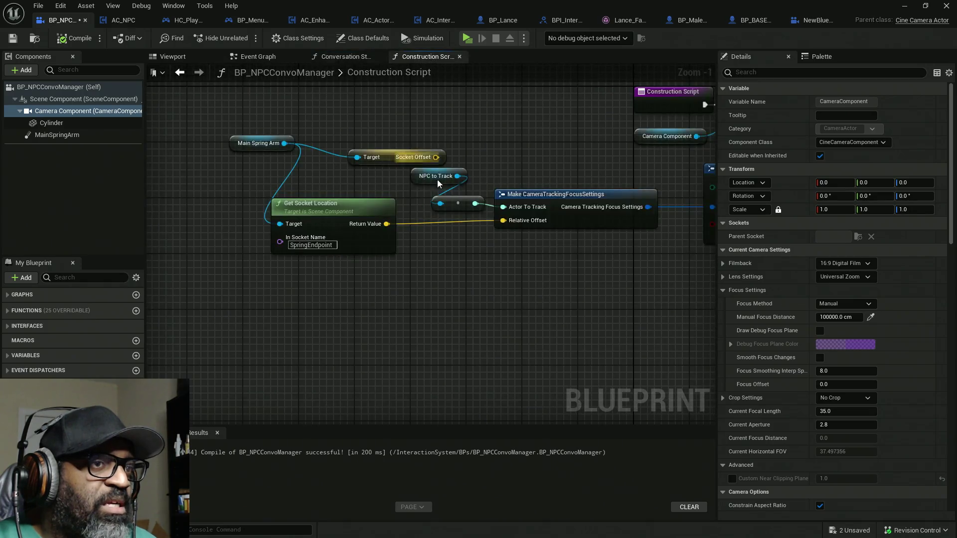
{"action": "scroll", "coordinate": [428, 178], "scroll_direction": "down", "scroll_amount": 4}
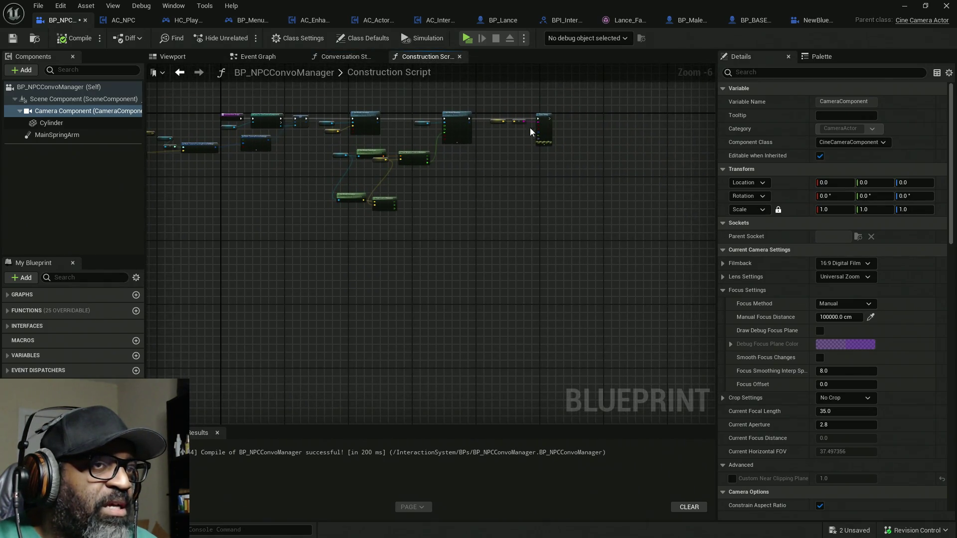
{"action": "mouse_move", "coordinate": [657, 97]}
{"action": "left_mouse_down"}
{"action": "mouse_move", "coordinate": [132, 240]}
{"action": "mouse_move", "coordinate": [269, 234]}
{"action": "left_mouse_up"}
{"action": "mouse_move", "coordinate": [412, 117]}
{"action": "left_mouse_down"}
{"action": "mouse_move", "coordinate": [285, 127]}
{"action": "mouse_move", "coordinate": [497, 136]}
{"action": "left_mouse_up"}
{"action": "scroll", "coordinate": [337, 135], "scroll_direction": "up", "scroll_amount": 4}
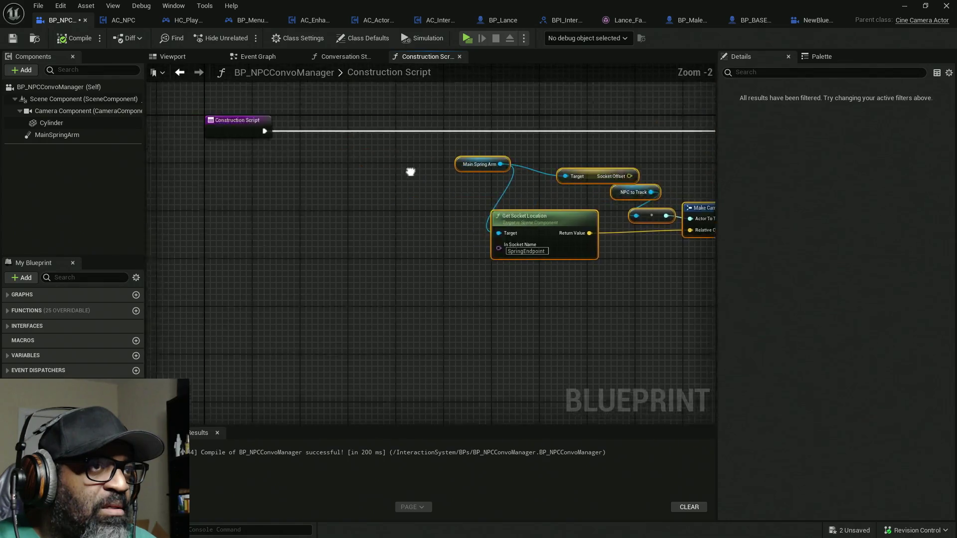
- Add Main Spring Arm and Camera Component getter nodes to the Construction Script graph
{"action": "left_click_drag", "start_coordinate": [70, 139], "coordinate": [285, 189]}
{"action": "left_click_drag", "start_coordinate": [45, 110], "coordinate": [297, 248]}
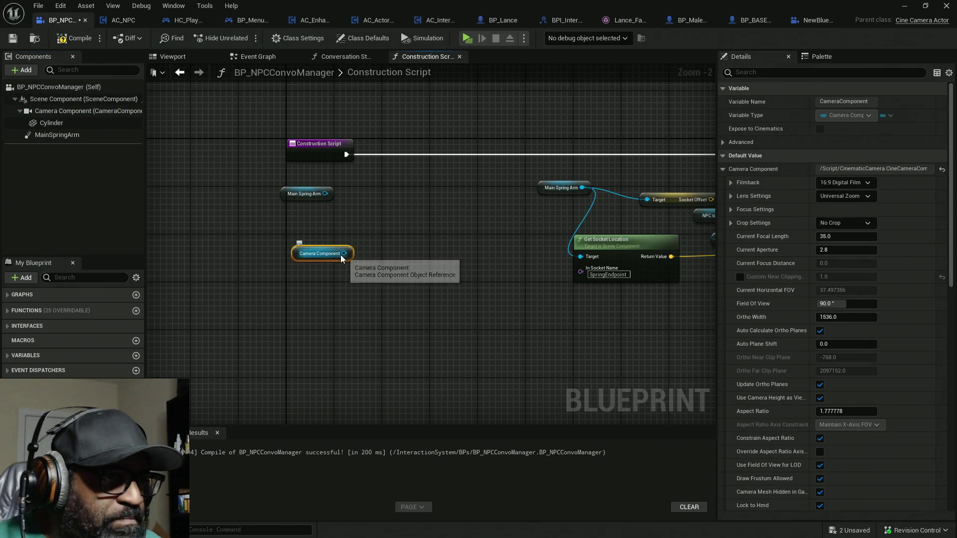
{"action": "right_click", "coordinate": [377, 214]}
- Add an Attach Component To Component node from the Camera Component reference
{"action": "key", "text": "Escape"}
{"action": "left_click_drag", "start_coordinate": [344, 254], "coordinate": [378, 211]}
{"action": "type", "text": "atta"}
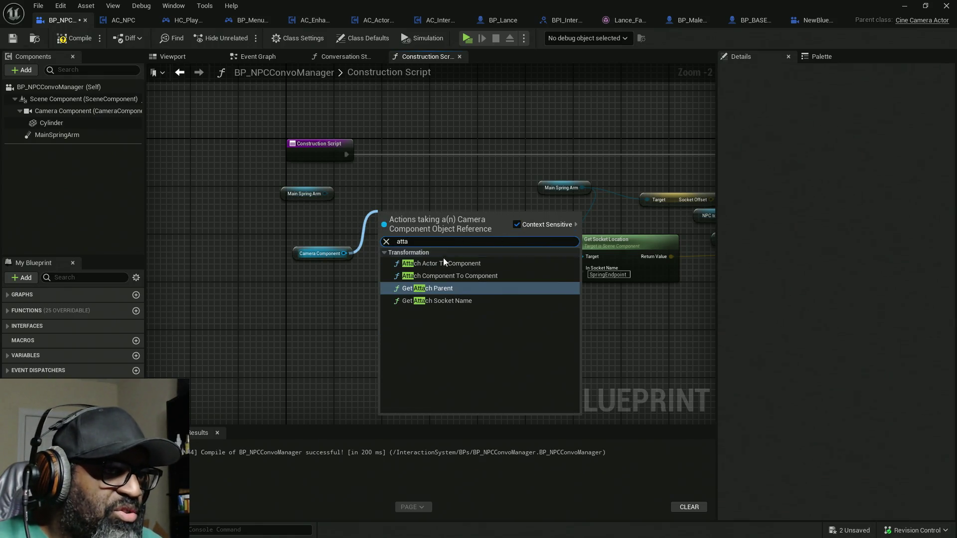
{"action": "left_click", "coordinate": [448, 275]}
{"action": "scroll", "coordinate": [411, 223], "scroll_direction": "up", "scroll_amount": 1}
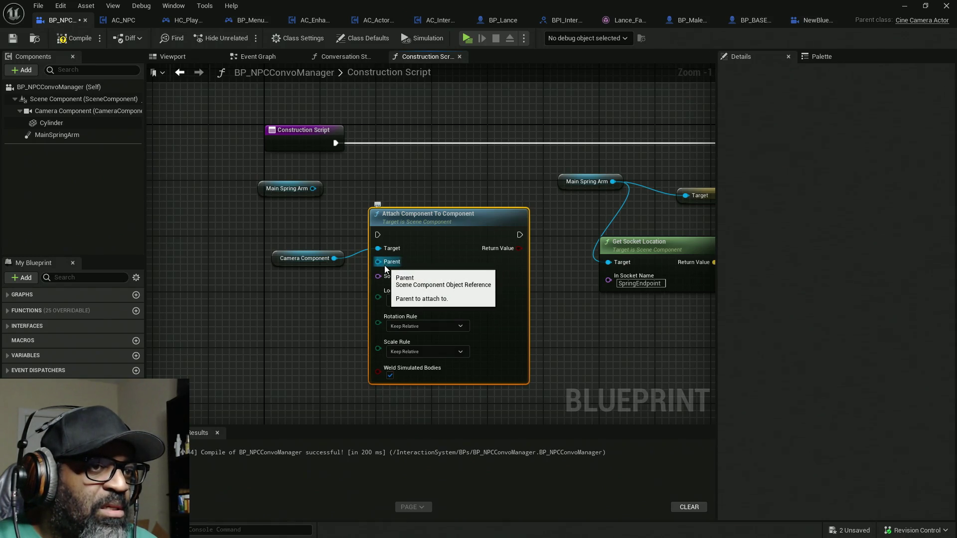
- Set Main Spring Arm as parent, socket SpringEndpoint, Location Rule Snap to Target, Rotation Keep Relative
{"action": "mouse_move", "coordinate": [385, 268]}
{"action": "left_mouse_down"}
{"action": "mouse_move", "coordinate": [319, 210]}
{"action": "mouse_move", "coordinate": [313, 188]}
{"action": "left_mouse_up"}
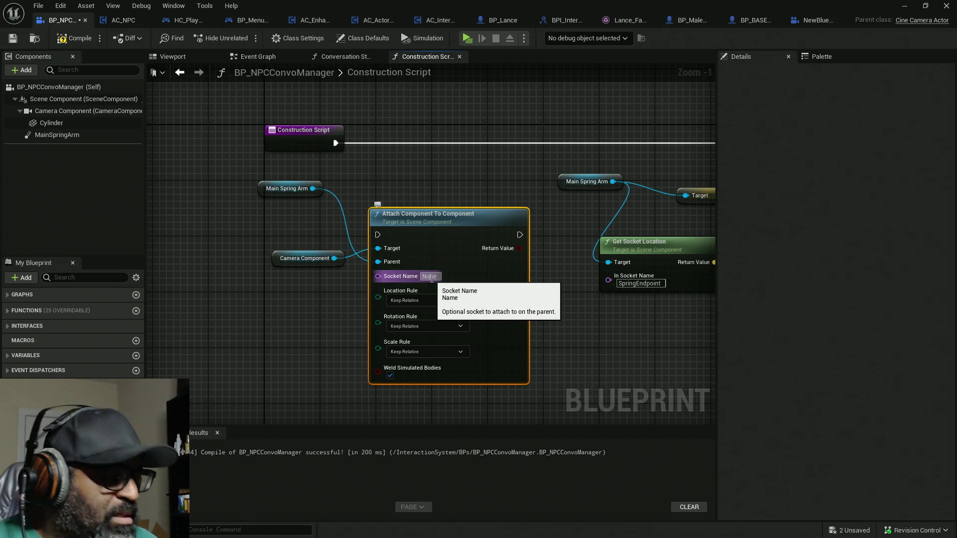
{"action": "type", "text": "SpringEndpoint"}
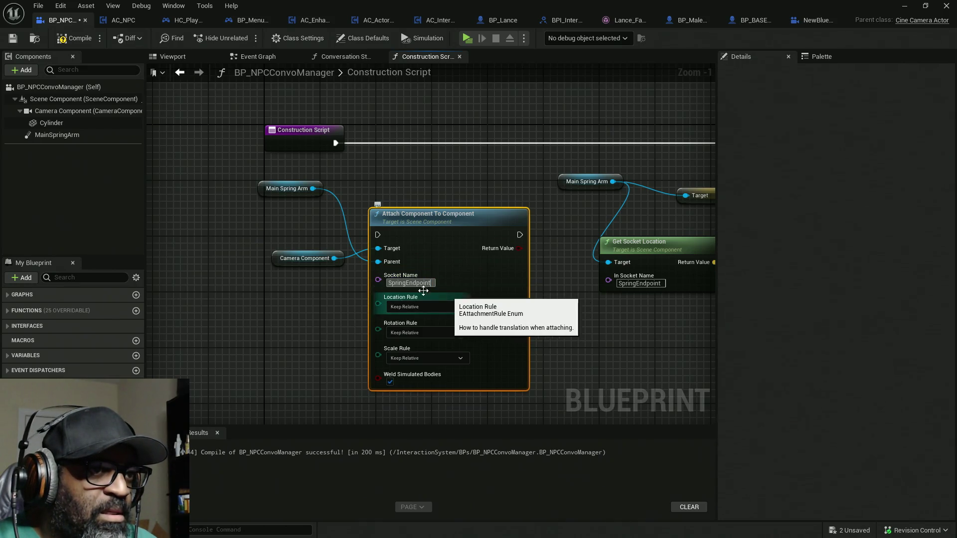
{"action": "left_click", "coordinate": [345, 324]}
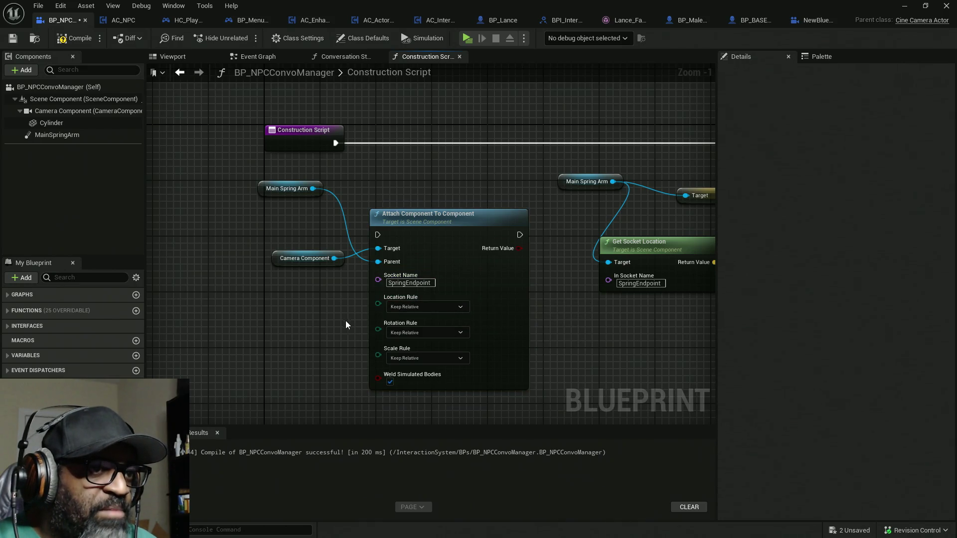
{"action": "left_click", "coordinate": [447, 307]}
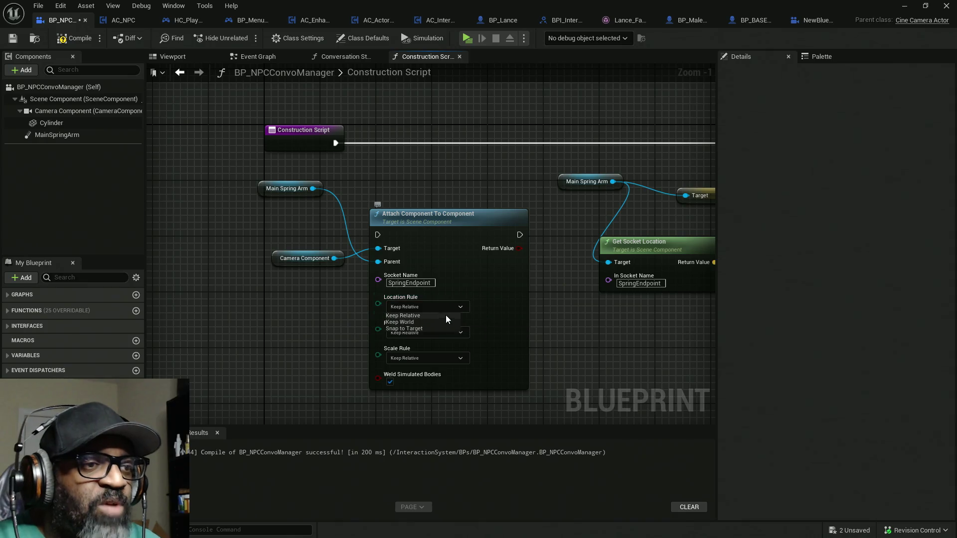
{"action": "left_click", "coordinate": [423, 329]}
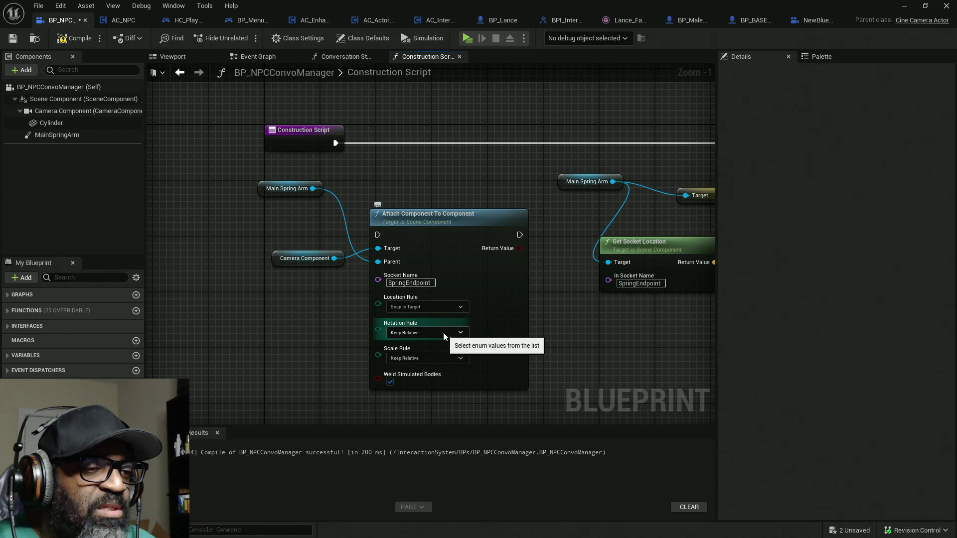
{"action": "left_click", "coordinate": [443, 333]}
{"action": "left_click", "coordinate": [447, 337]}
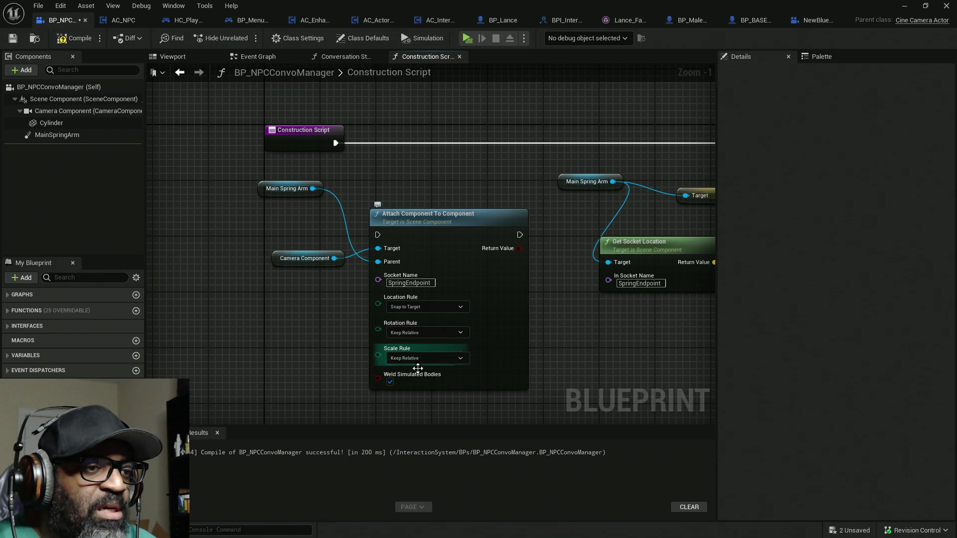
- Route the Construction Script execution through the Attach node and arrange nodes beside the entry node
{"action": "mouse_move", "coordinate": [335, 143]}
{"action": "left_mouse_down"}
{"action": "mouse_move", "coordinate": [539, 220]}
{"action": "mouse_move", "coordinate": [518, 235]}
{"action": "left_mouse_up"}
{"action": "left_click_drag", "start_coordinate": [335, 143], "coordinate": [378, 235]}
{"action": "left_click_drag", "start_coordinate": [441, 224], "coordinate": [442, 140]}
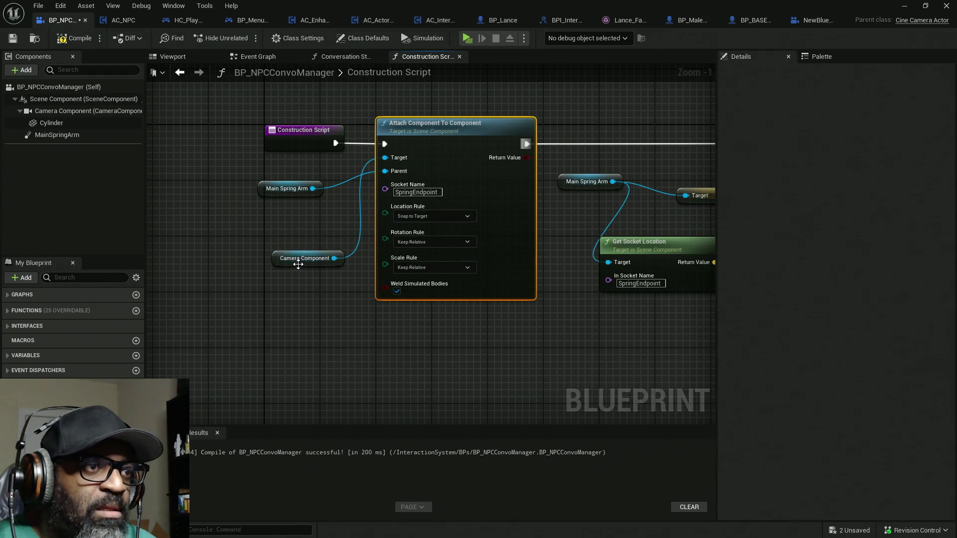
{"action": "left_click_drag", "start_coordinate": [299, 264], "coordinate": [305, 174]}
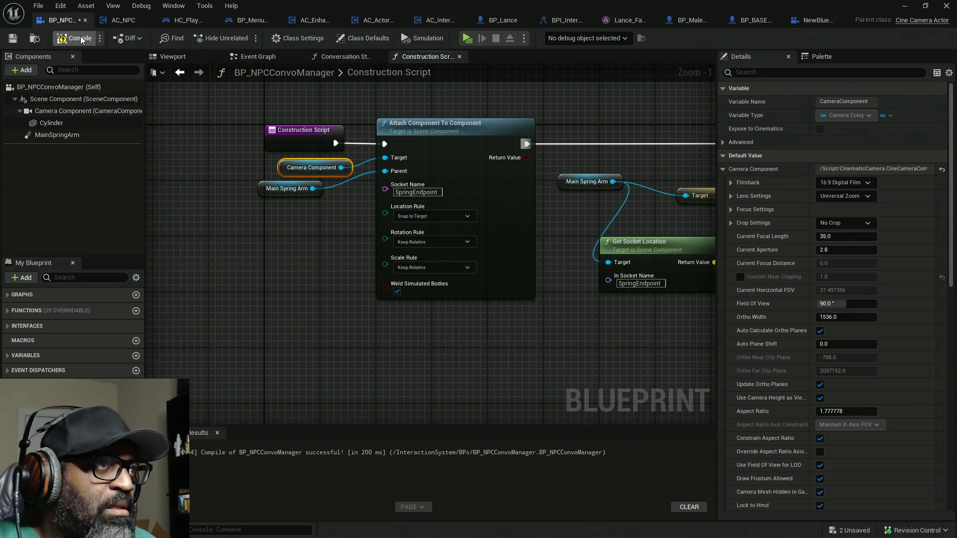
{"action": "left_click", "coordinate": [163, 58]}
- Recompile, zero the Cylinder's location, move it along X above the camera, then compile and save
{"action": "left_click", "coordinate": [79, 39]}
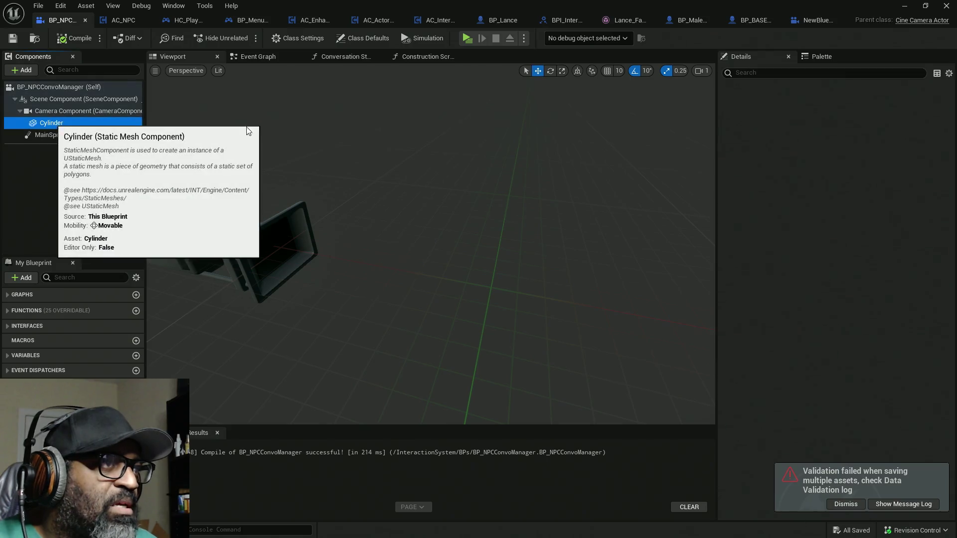
{"action": "left_click", "coordinate": [48, 123]}
{"action": "left_click", "coordinate": [942, 169]}
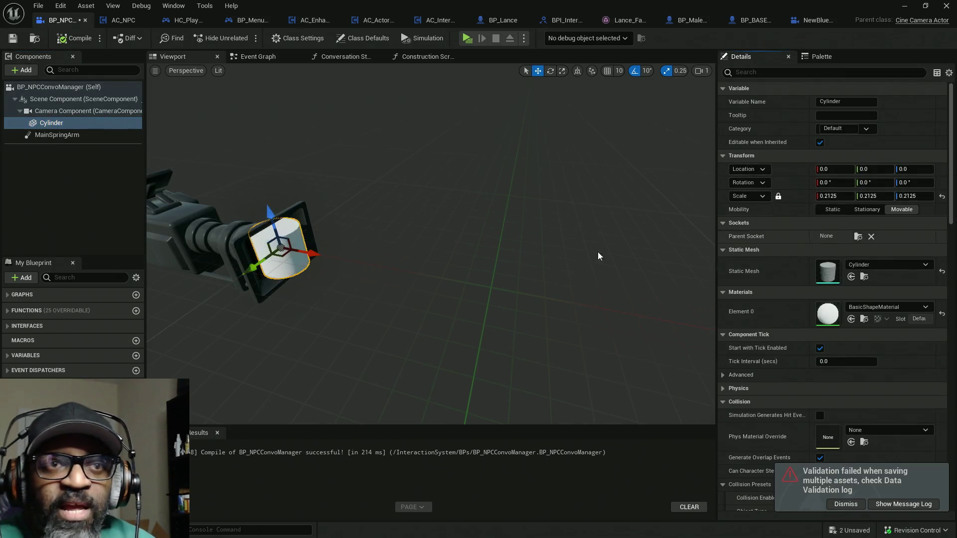
{"action": "mouse_move", "coordinate": [270, 213]}
{"action": "left_mouse_down"}
{"action": "mouse_move", "coordinate": [374, 218]}
{"action": "mouse_move", "coordinate": [348, 182]}
{"action": "mouse_move", "coordinate": [338, 129]}
{"action": "left_mouse_up"}
{"action": "left_click_drag", "start_coordinate": [374, 180], "coordinate": [294, 199]}
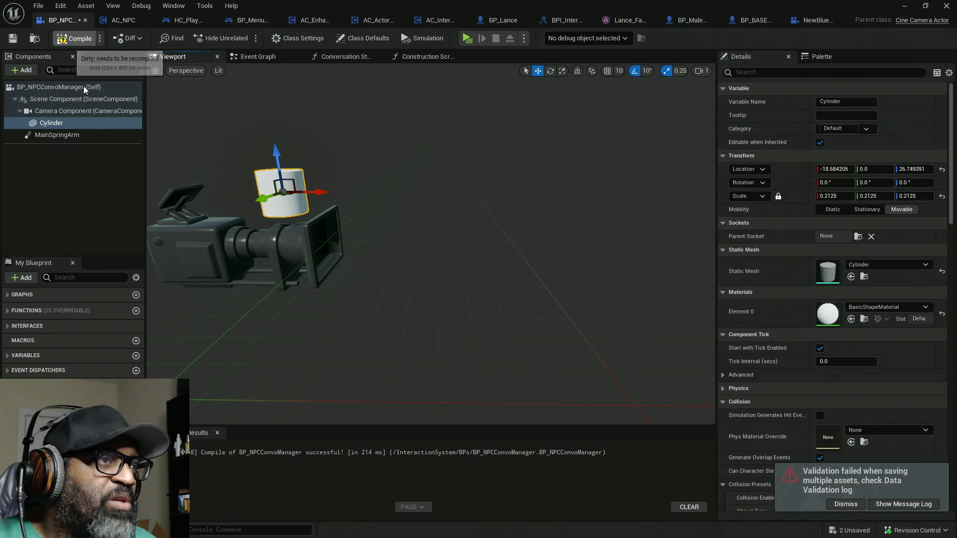
{"action": "key", "text": "ctrl+shift+s"}
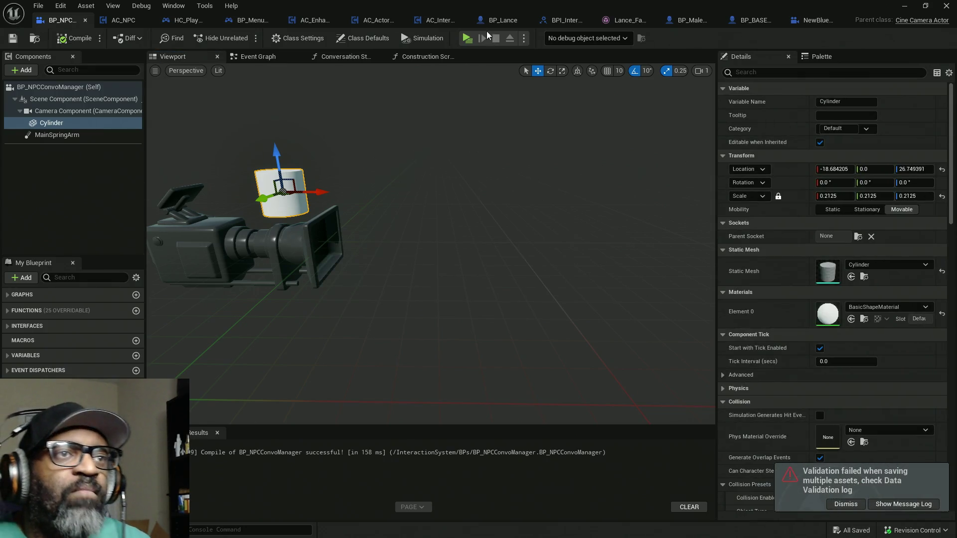
{"action": "key", "text": "alt+Tab"}
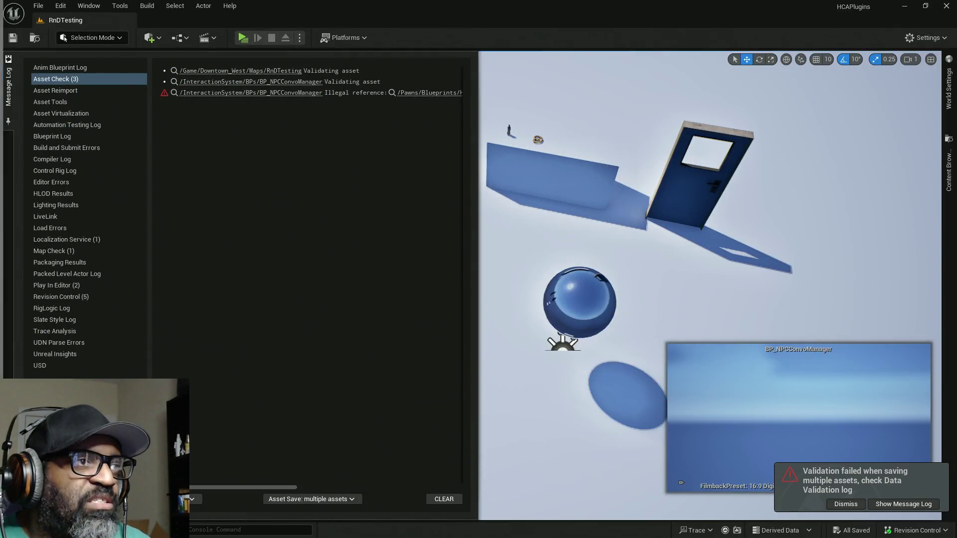
- Clear the asset check log, delete the placed BP_NPCConvoManager actor, and start a Play preview
{"action": "left_click", "coordinate": [444, 499]}
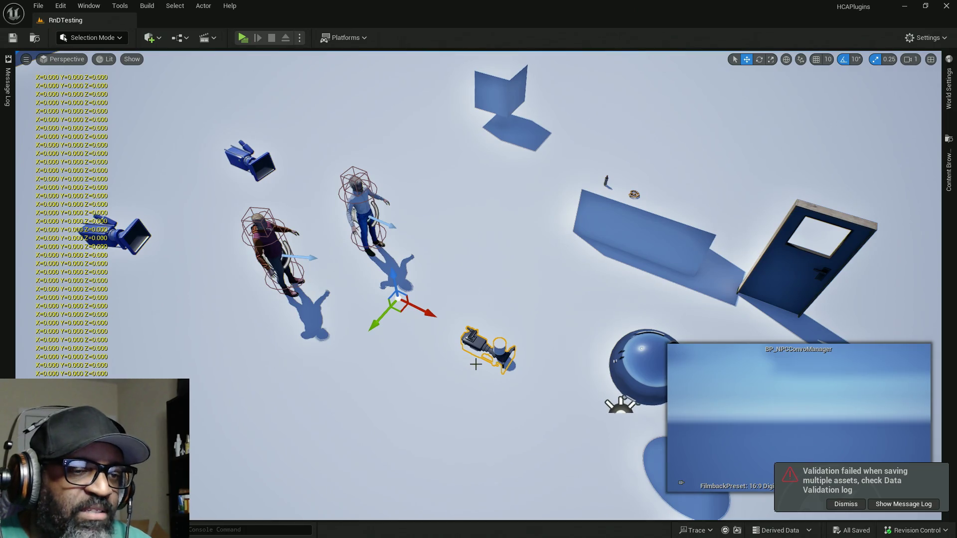
{"action": "key", "text": "Delete"}
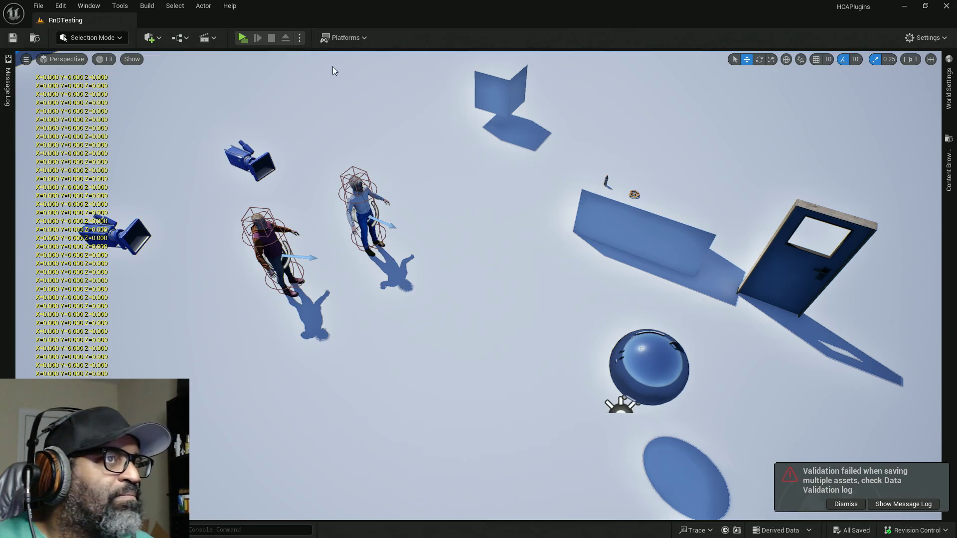
{"action": "left_click", "coordinate": [242, 38]}
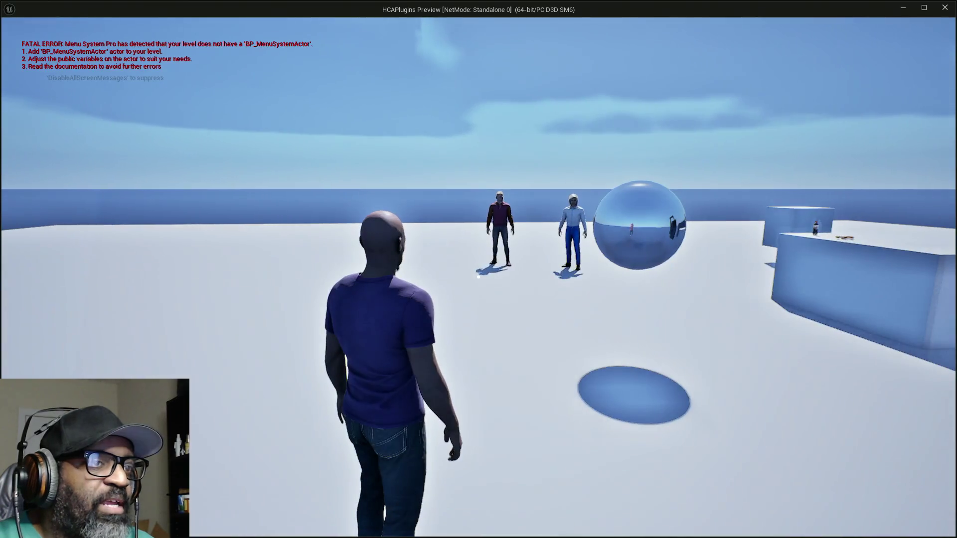
- Run the player up to Fen, try the talk prompt with E, then exit the preview with Esc
{"action": "key", "text": "w"}
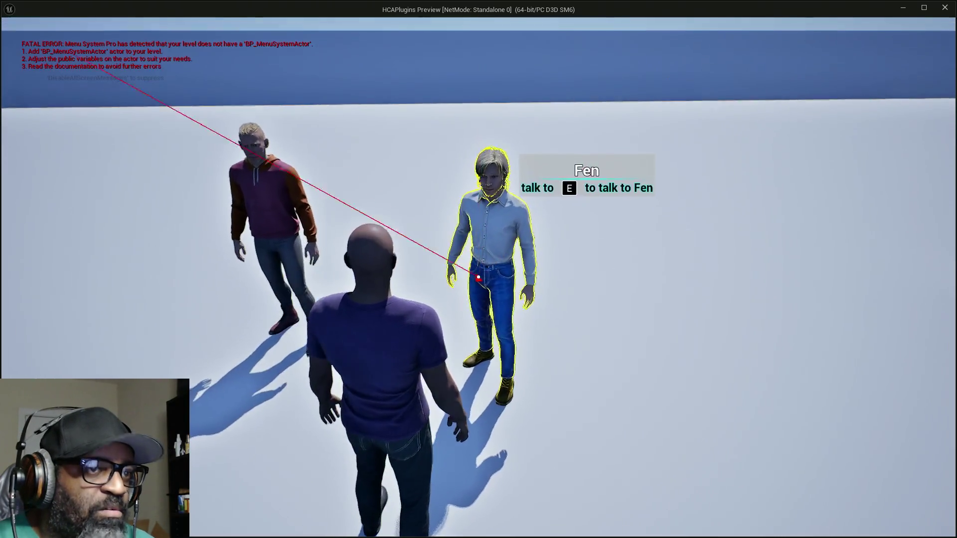
{"action": "key", "text": "e"}
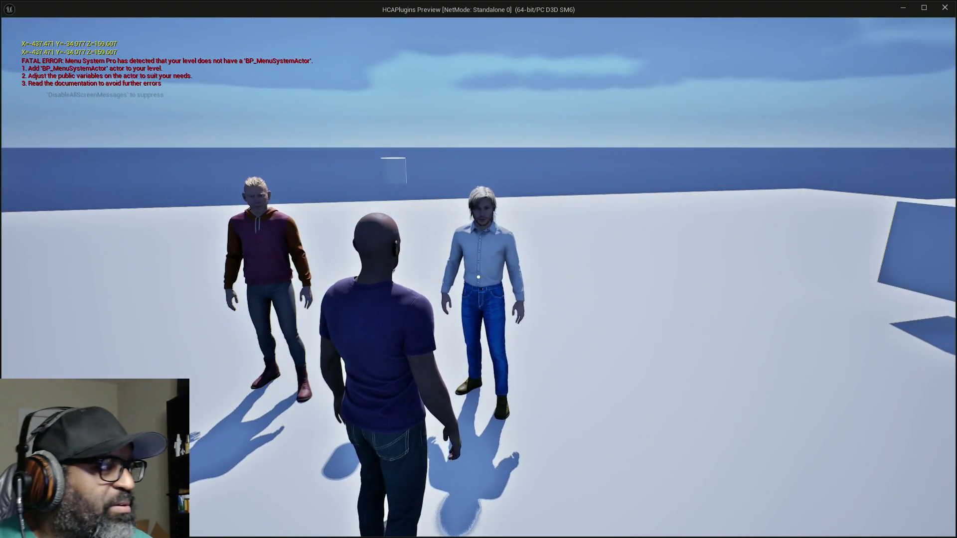
{"action": "mouse_move", "coordinate": [479, 277]}
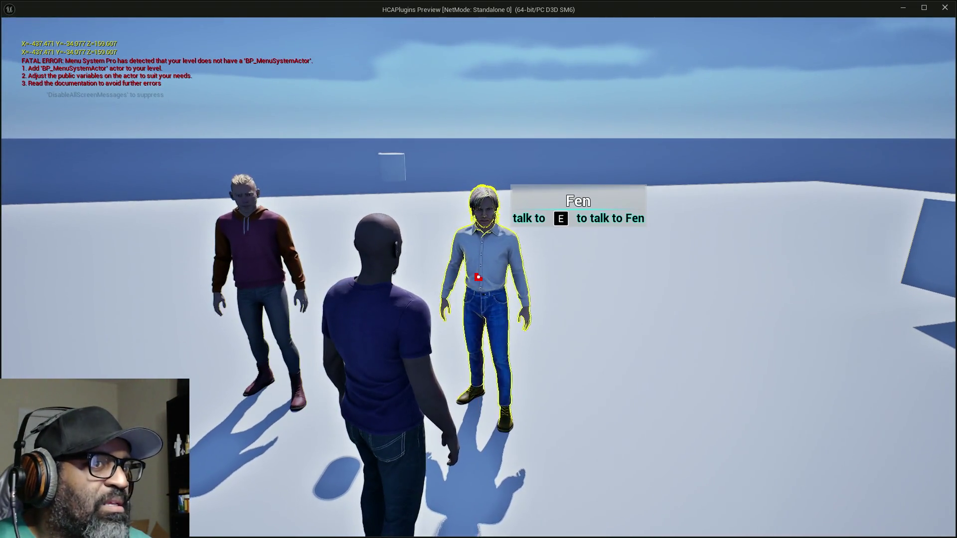
{"action": "key", "text": "e"}
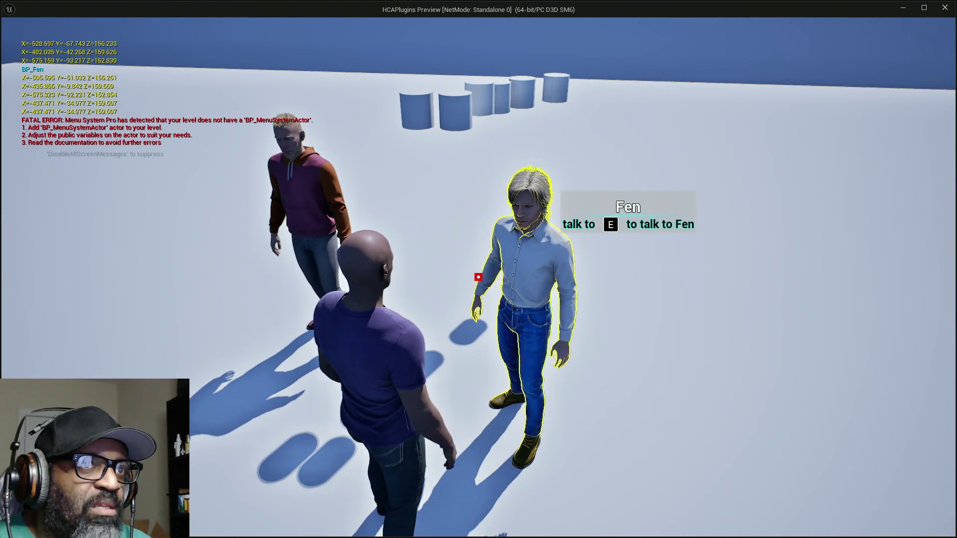
{"action": "key", "text": "w"}
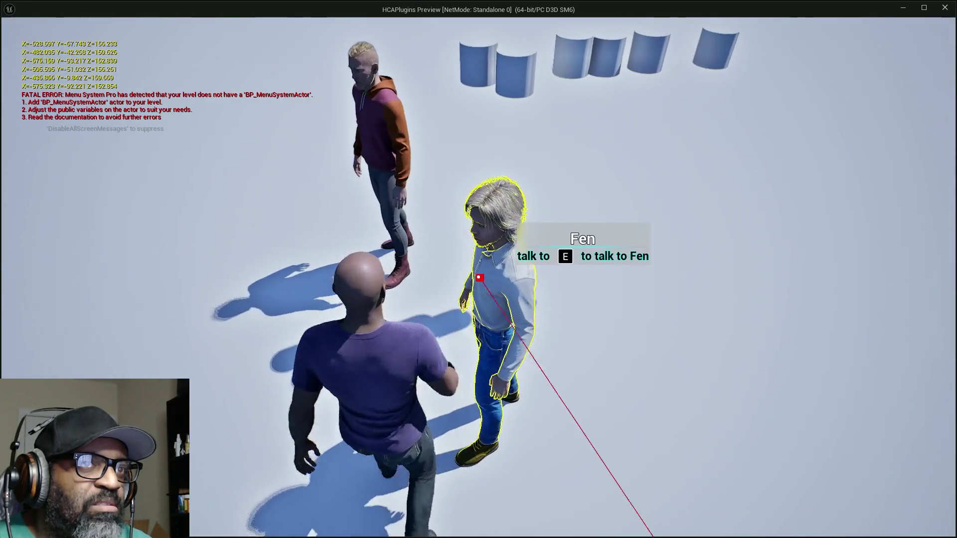
{"action": "key", "text": "e"}
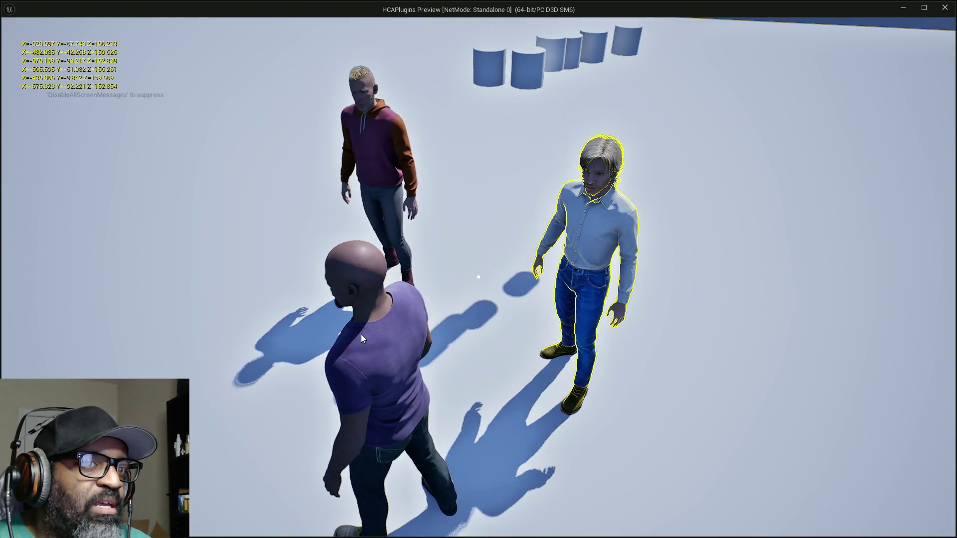
{"action": "key", "text": "Escape"}
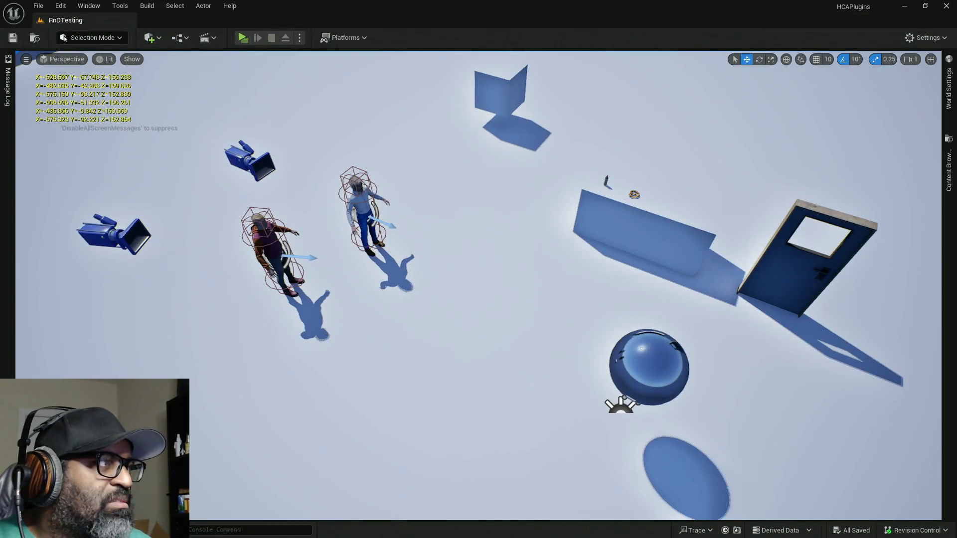
- Return to the Blueprint editor, move the HC_PlayerController tab first, and show its Event Graph
{"action": "key", "text": "alt+Tab"}
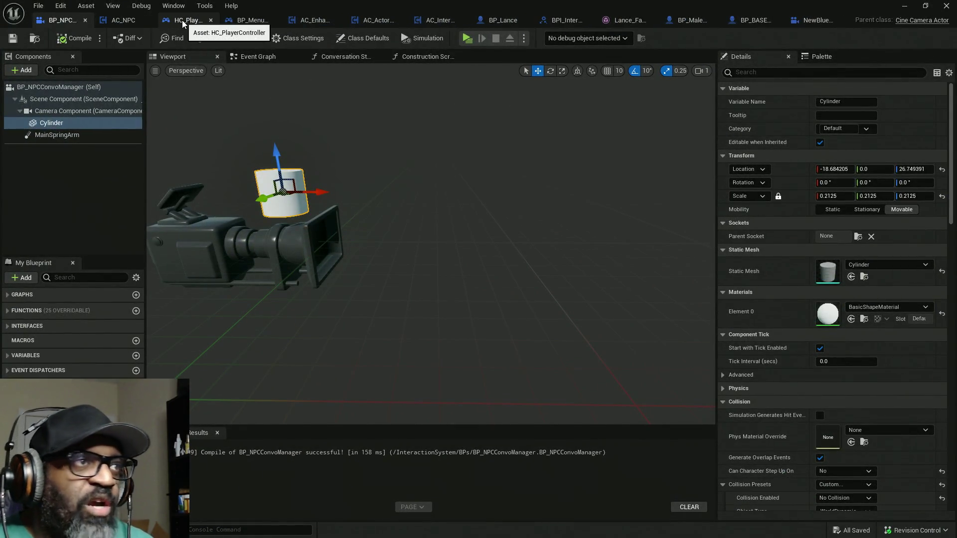
{"action": "left_click_drag", "start_coordinate": [181, 20], "coordinate": [65, 22]}
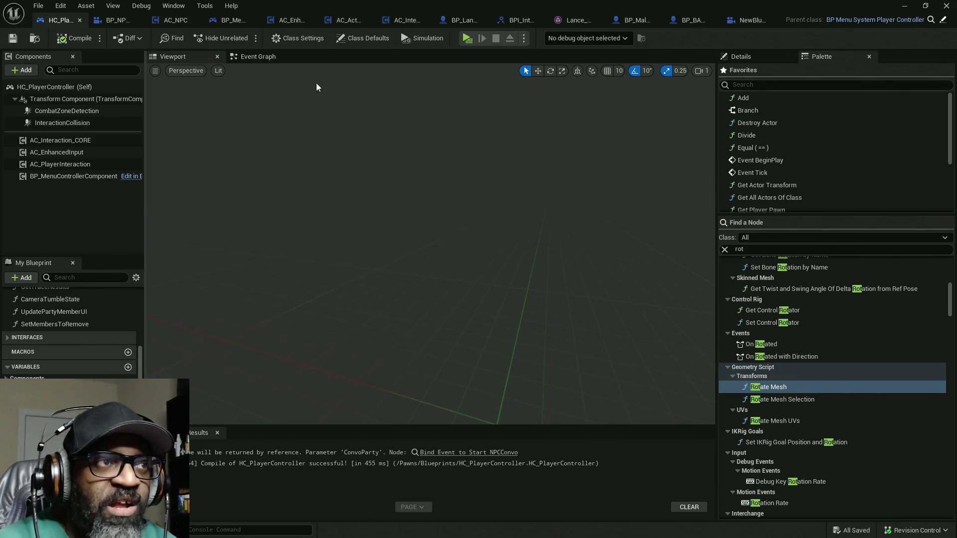
{"action": "left_click", "coordinate": [261, 56]}
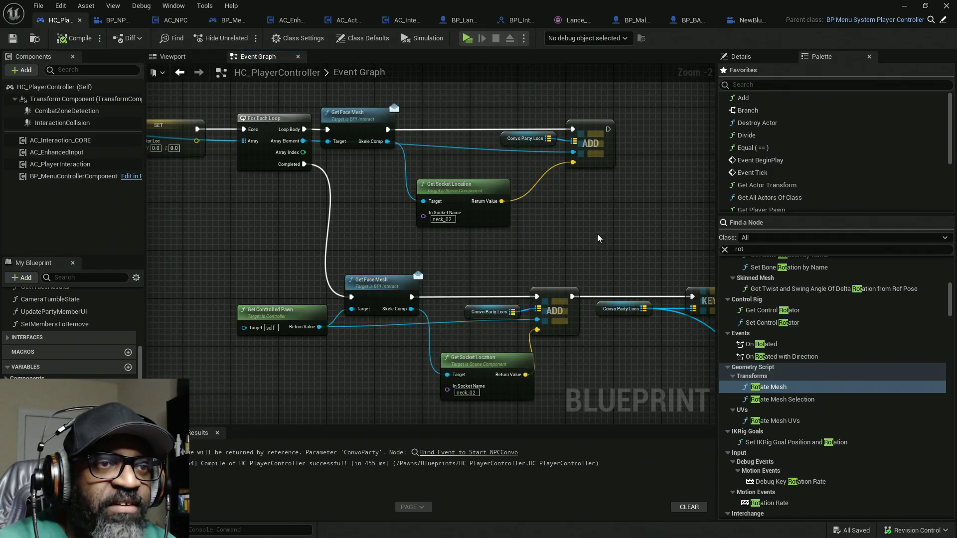
- Pan and zoom to the neck_02 Get Socket Location nodes and select the Convo Party Locs node
{"action": "scroll", "coordinate": [429, 262], "scroll_direction": "down", "scroll_amount": 2}
{"action": "left_click_drag", "start_coordinate": [352, 244], "coordinate": [570, 219]}
{"action": "mouse_move", "coordinate": [349, 229]}
{"action": "left_mouse_down"}
{"action": "mouse_move", "coordinate": [519, 231]}
{"action": "mouse_move", "coordinate": [237, 208]}
{"action": "left_mouse_up"}
{"action": "scroll", "coordinate": [467, 263], "scroll_direction": "up", "scroll_amount": 4}
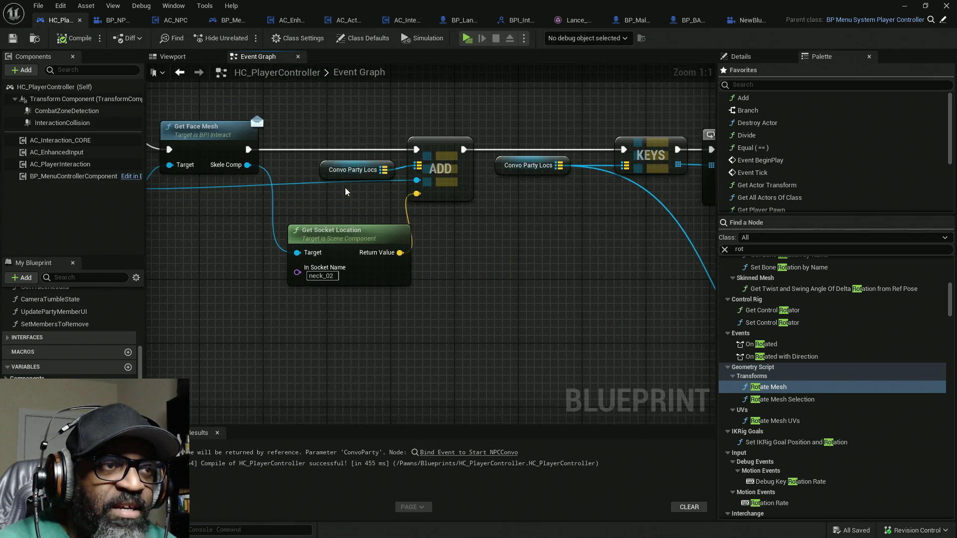
{"action": "left_click_drag", "start_coordinate": [330, 170], "coordinate": [321, 162]}
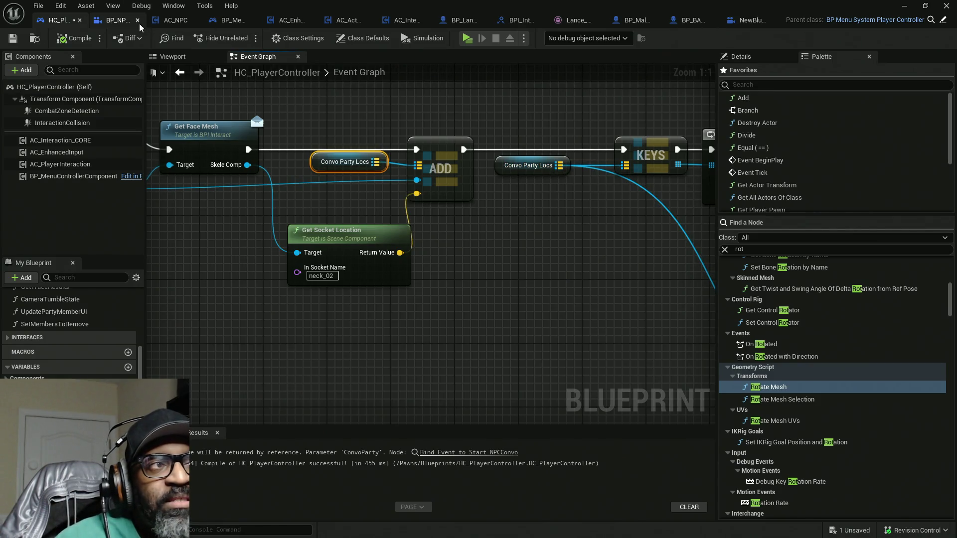
- Back in BP_NPCConvoManager, select MainSpringArm, orbit toward the camera mesh, and select the camera component
{"action": "left_click", "coordinate": [112, 20]}
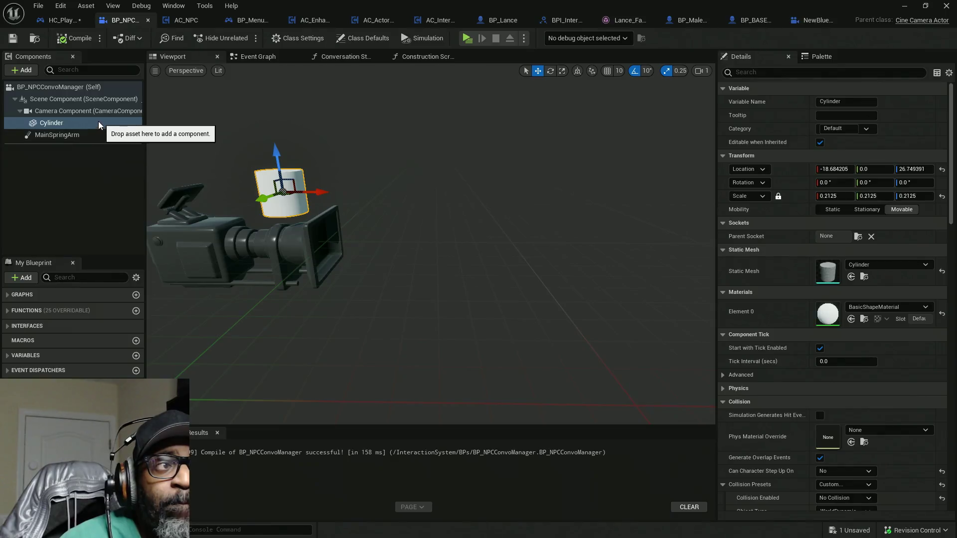
{"action": "left_click", "coordinate": [79, 135]}
{"action": "mouse_move", "coordinate": [429, 247]}
{"action": "left_mouse_down"}
{"action": "mouse_move", "coordinate": [379, 244]}
{"action": "mouse_move", "coordinate": [430, 273]}
{"action": "left_mouse_up"}
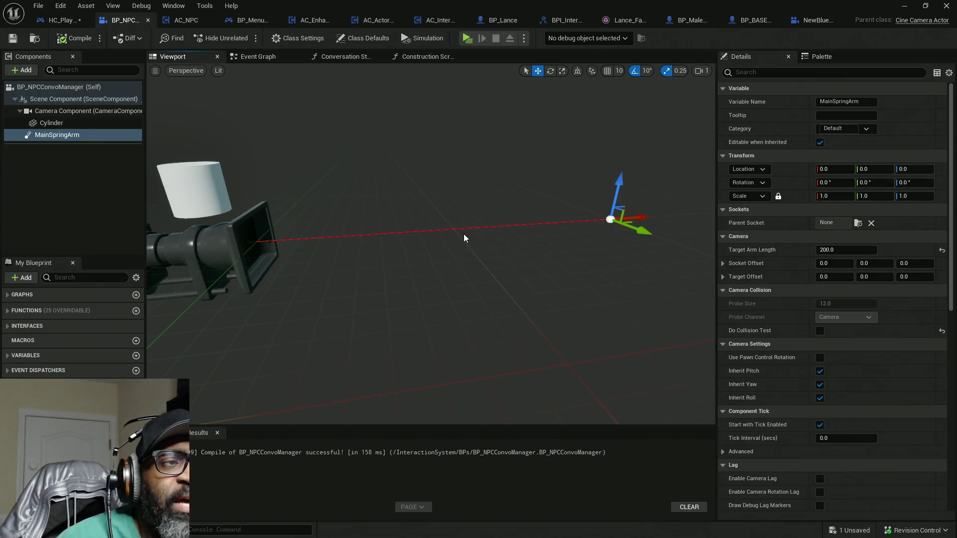
{"action": "left_click_drag", "start_coordinate": [479, 228], "coordinate": [400, 217]}
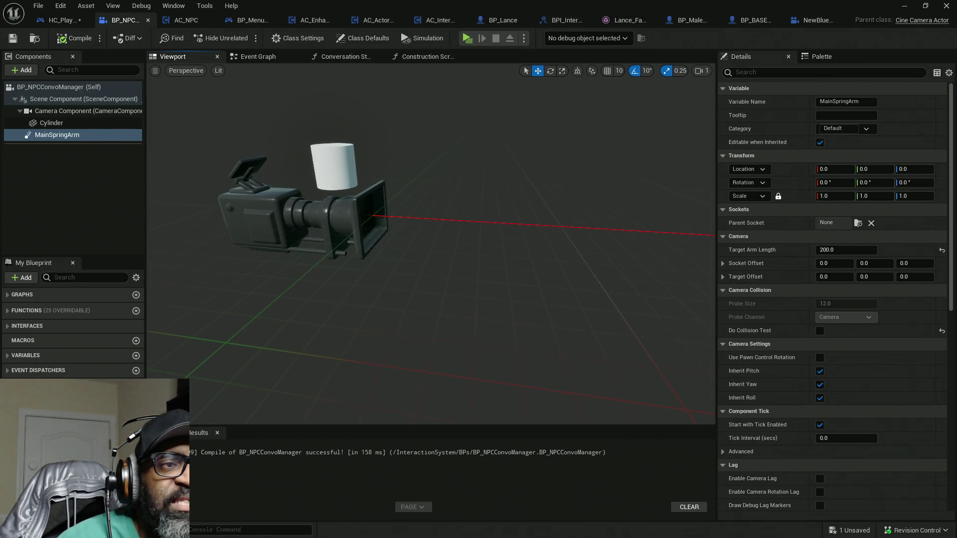
{"action": "left_click", "coordinate": [361, 207]}
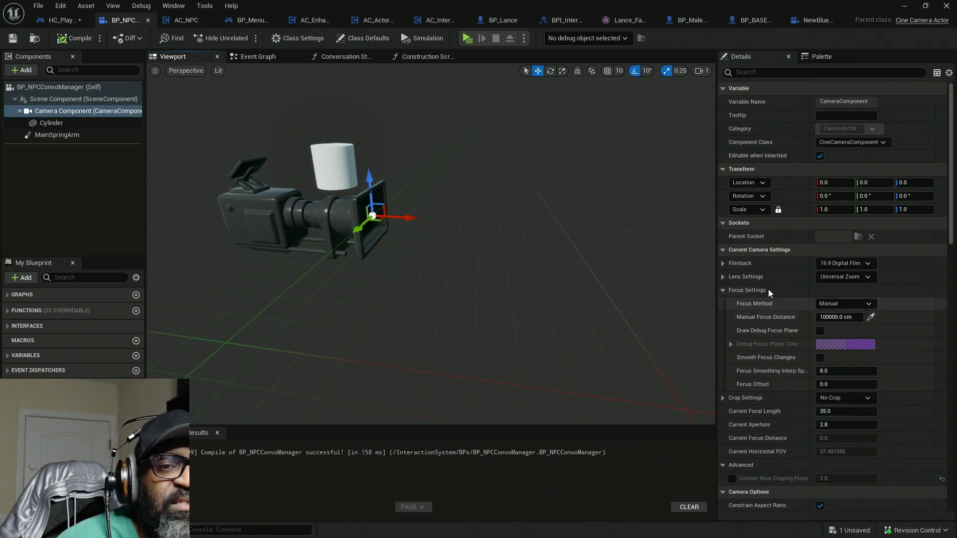
- Change the camera's Focus Settings Focus Method from Manual to Tracking, then minimize the Blueprint window
{"action": "left_click", "coordinate": [854, 305]}
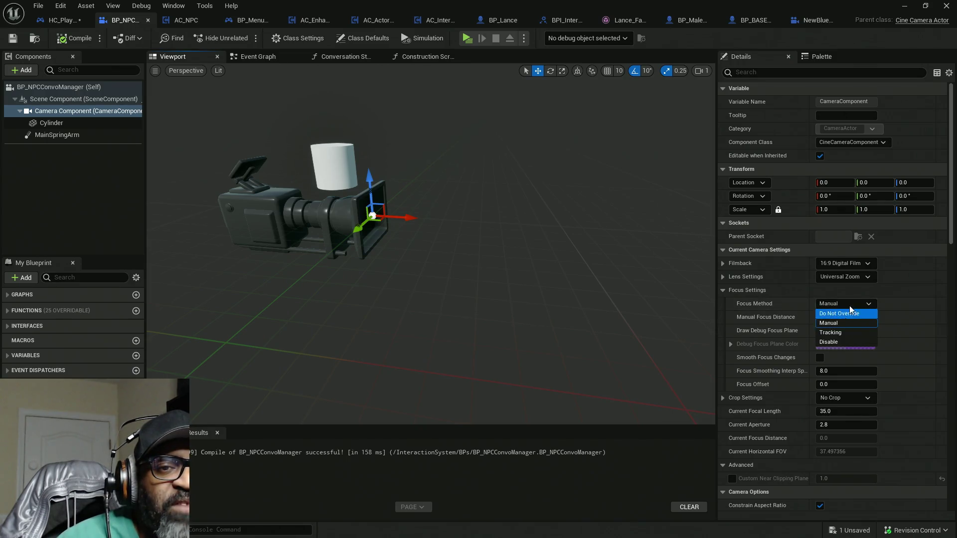
{"action": "left_click", "coordinate": [797, 319]}
{"action": "left_click", "coordinate": [822, 305]}
{"action": "left_click", "coordinate": [838, 333]}
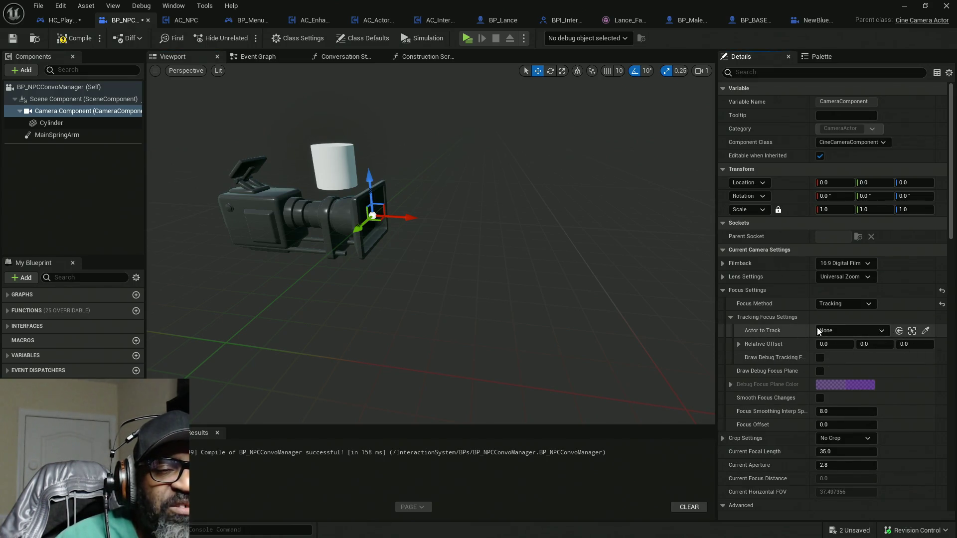
{"action": "left_click", "coordinate": [905, 5]}
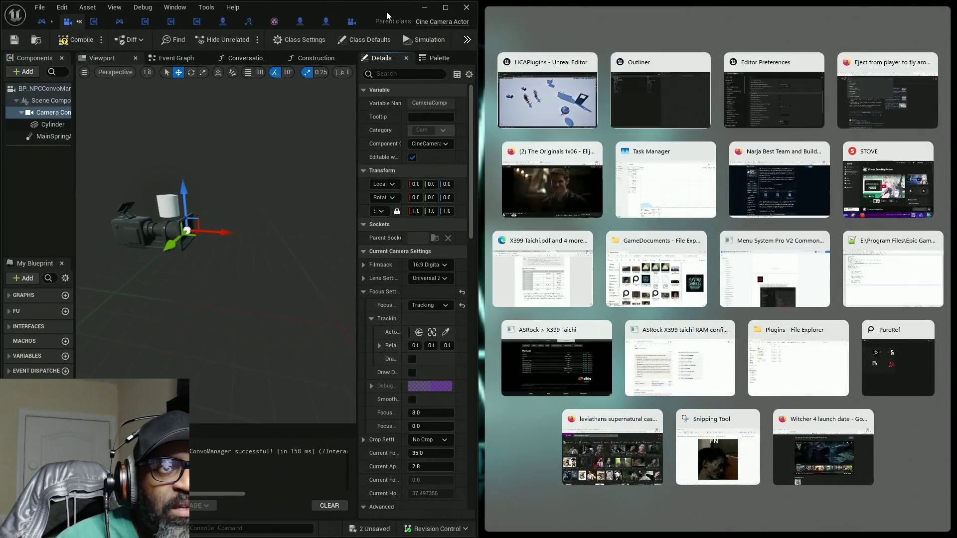
- Restore the minimized BP_NPCConvoManager Blueprint window and maximize it to full screen
{"action": "left_click", "coordinate": [222, 254]}
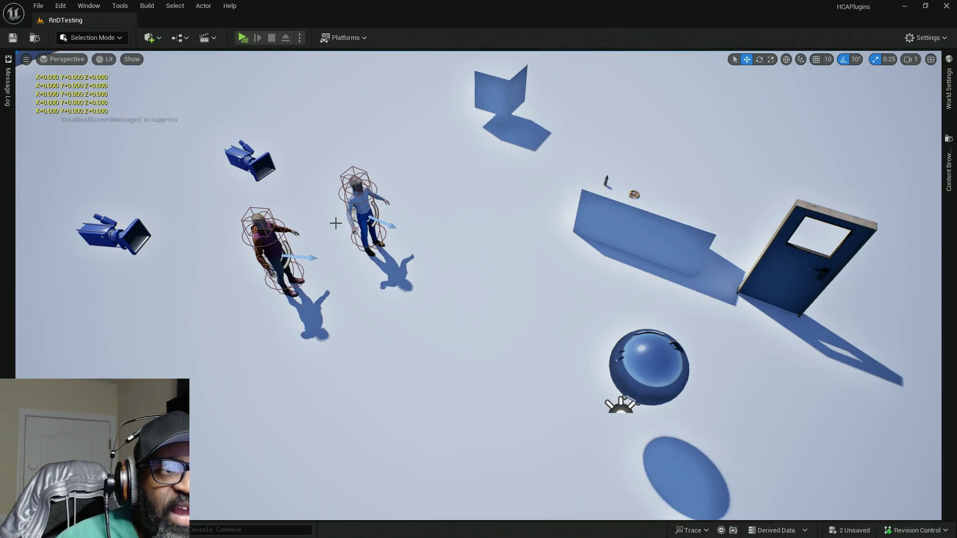
{"action": "key", "text": "alt+Tab"}
{"action": "left_click_drag", "start_coordinate": [415, 232], "coordinate": [414, 2]}
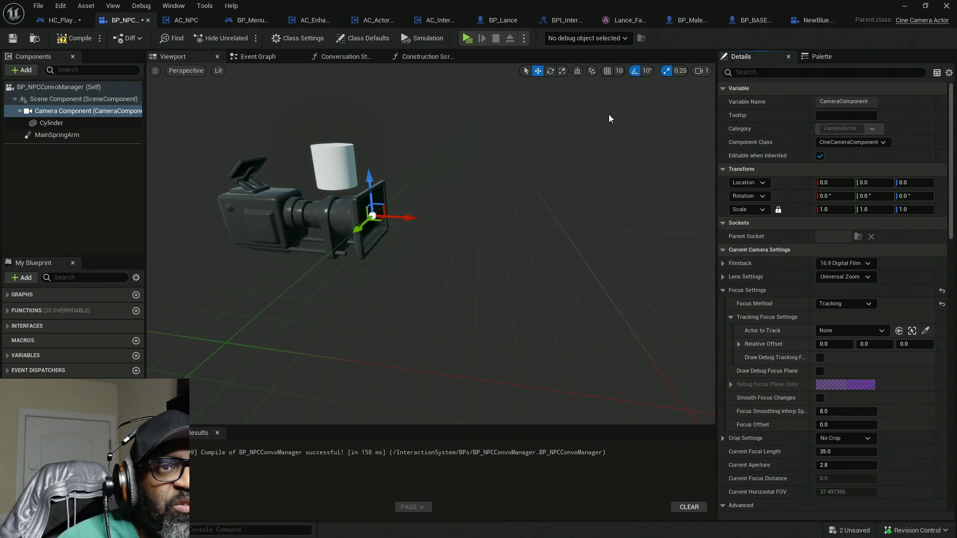
- Compile BP_NPCConvoManager with its cine camera using Tracking focus
{"action": "left_click", "coordinate": [79, 41]}
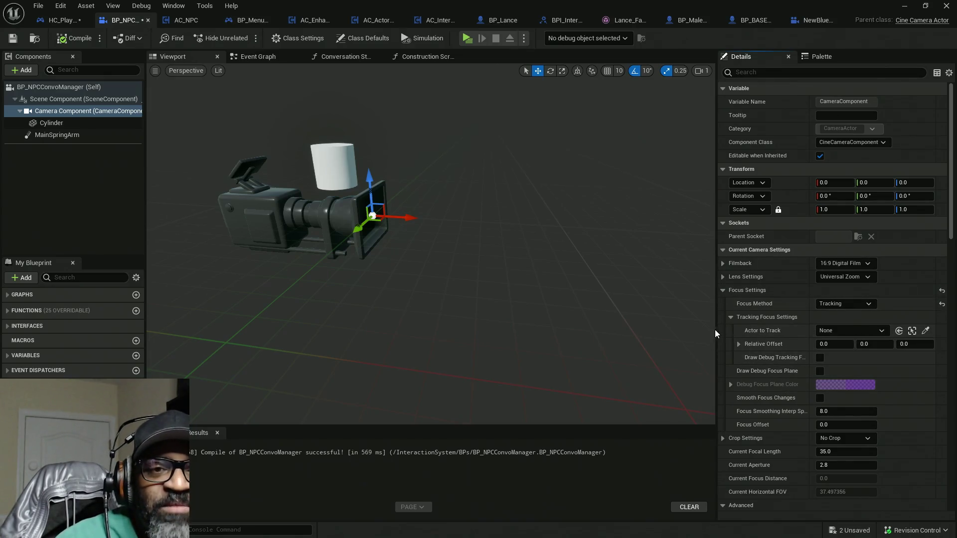
- Widen the Details panel and its name column so names like Draw Debug Tracking Focus Point show fully
{"action": "left_click_drag", "start_coordinate": [716, 325], "coordinate": [683, 324]}
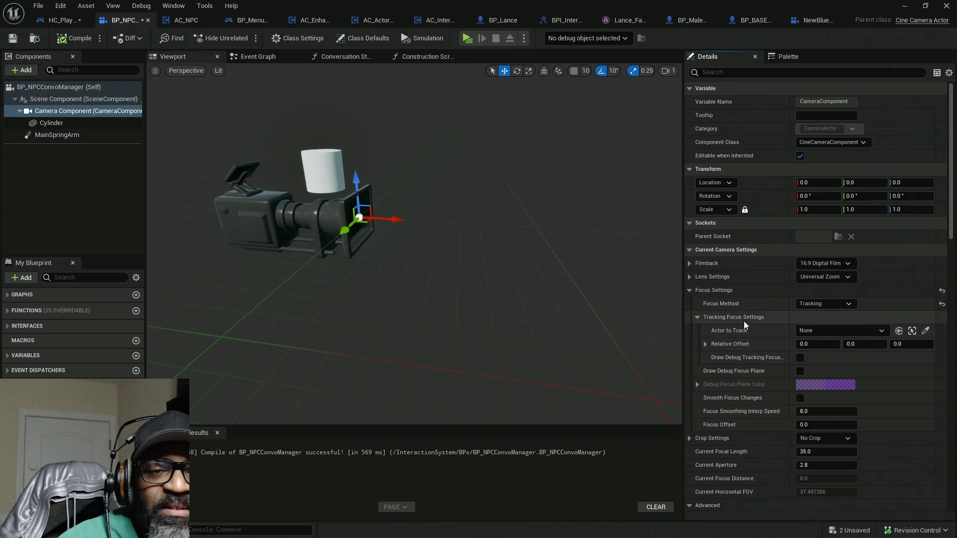
{"action": "left_click_drag", "start_coordinate": [790, 318], "coordinate": [806, 318]}
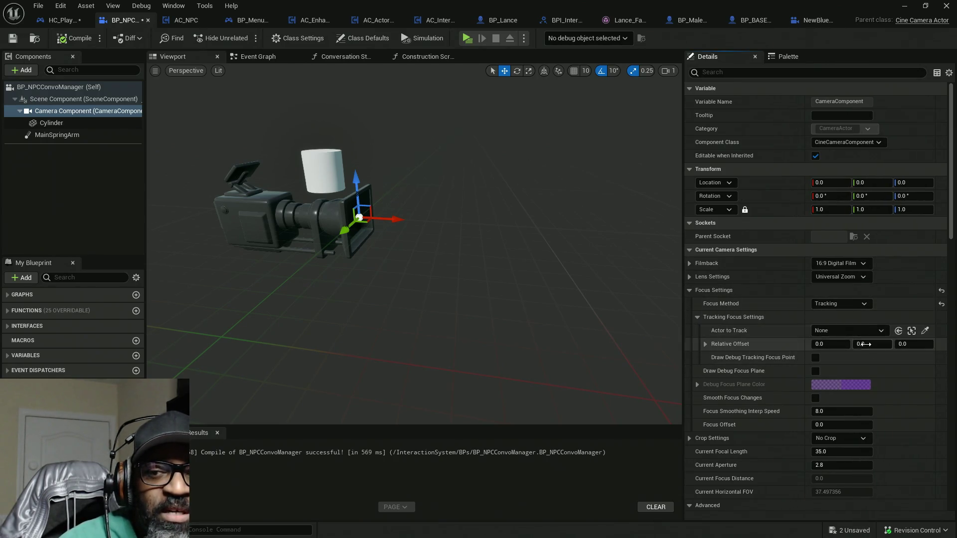